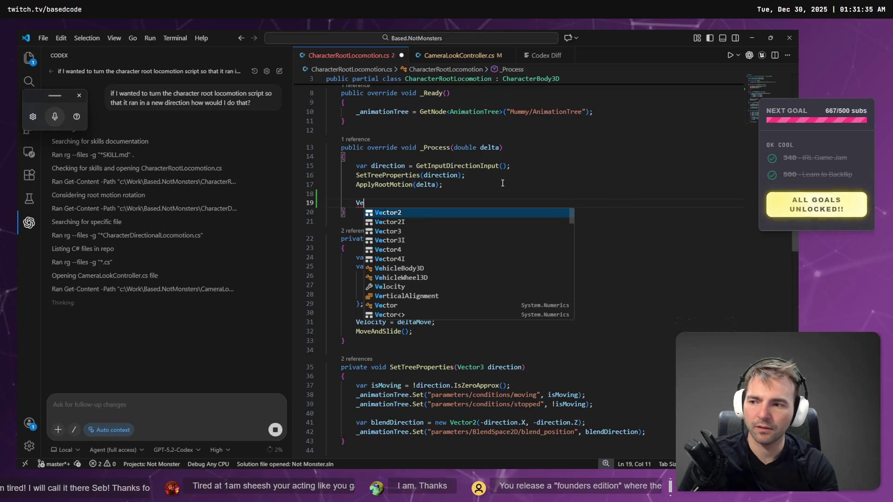
Step: Autocomplete 'Ve' to Velocity at the end of _Process, dismiss the inline suggestion, then bring up Godot
key("Tab")
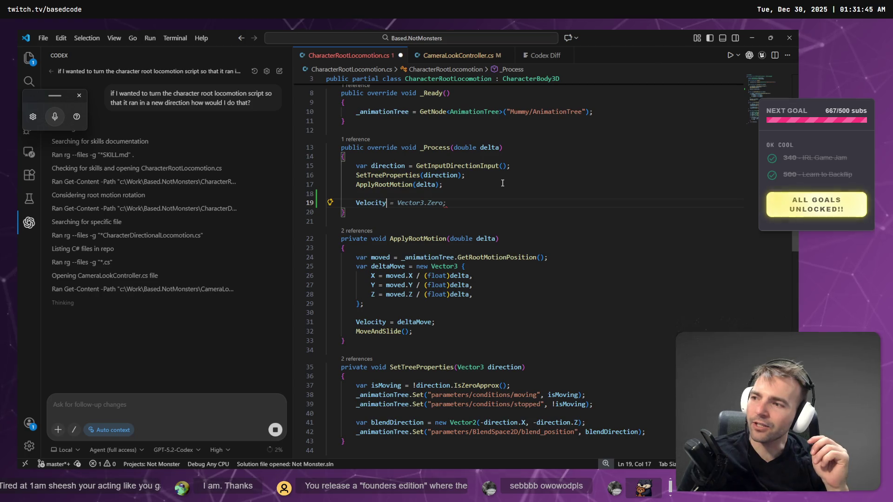
key("Escape")
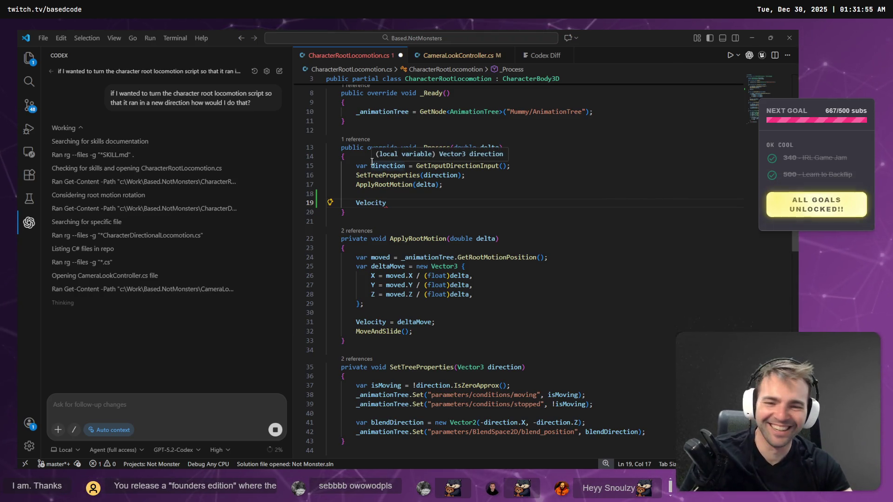
key("alt+Tab")
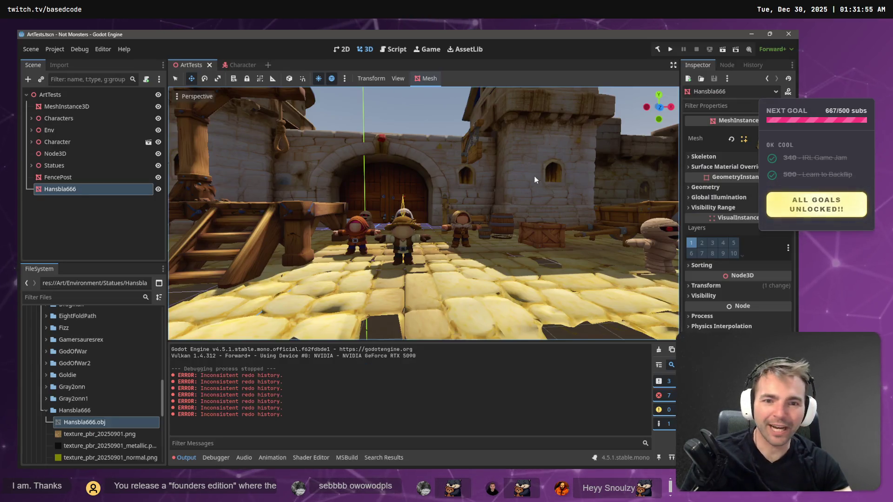
Step: Frame the dog-and-bear statue straight on in the ArtTests 3D view, then go back to VS Code
key("shift+f")
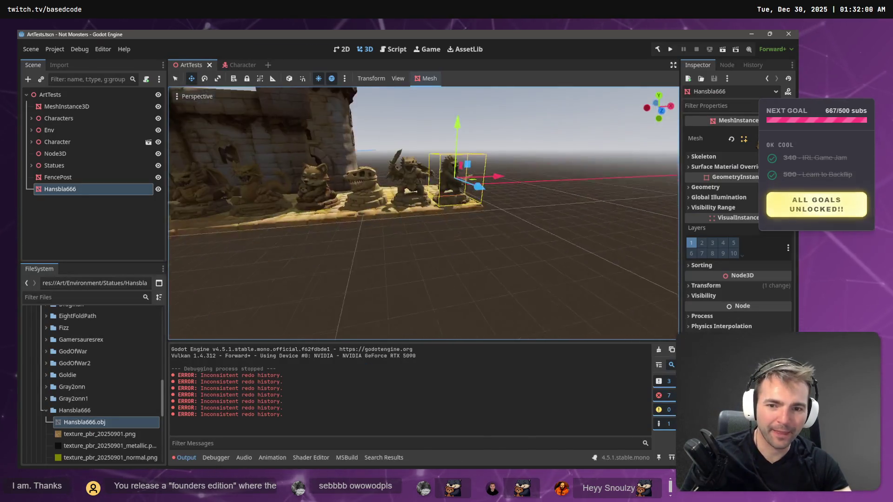
key("w")
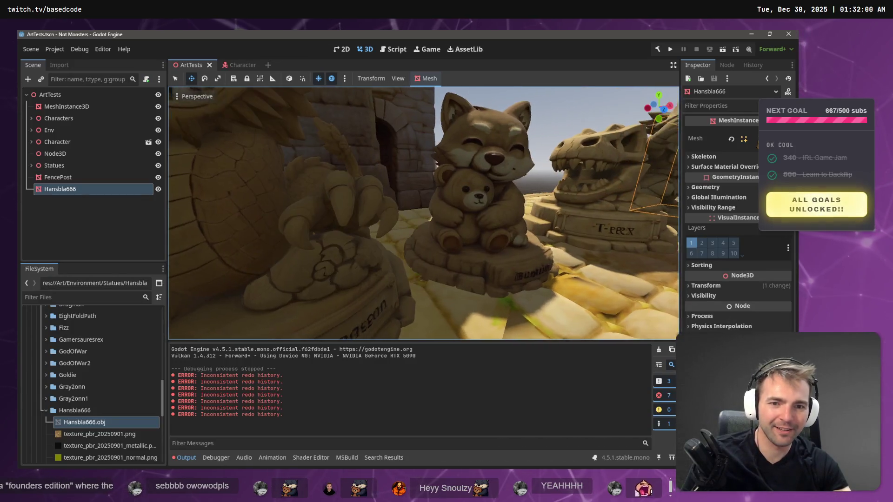
key("s")
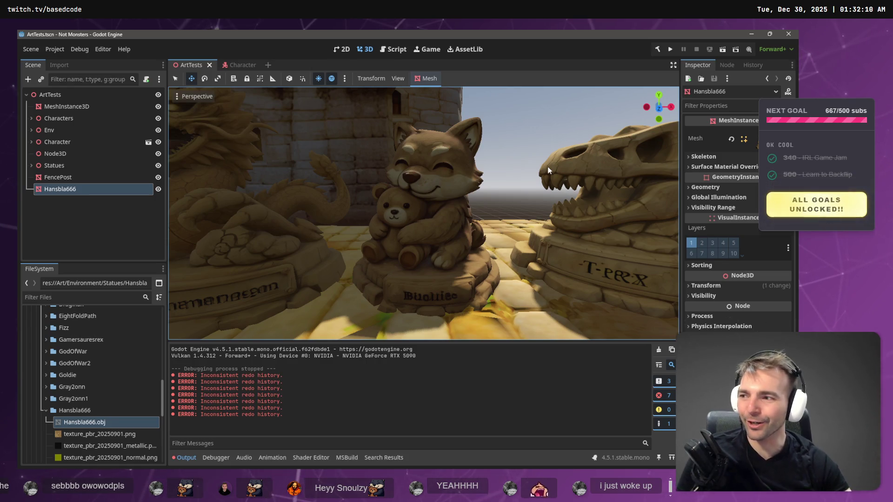
key("alt+Tab")
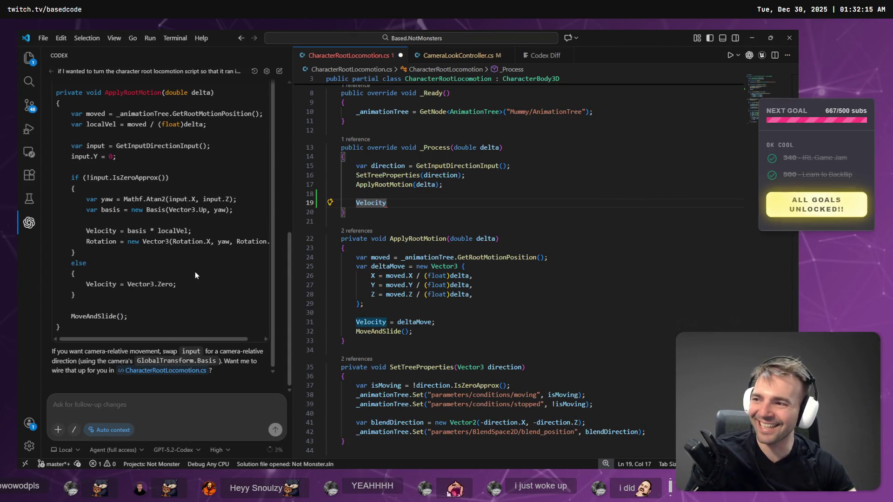
scroll(194, 272, "up", 5)
scroll(190, 281, "down", 5)
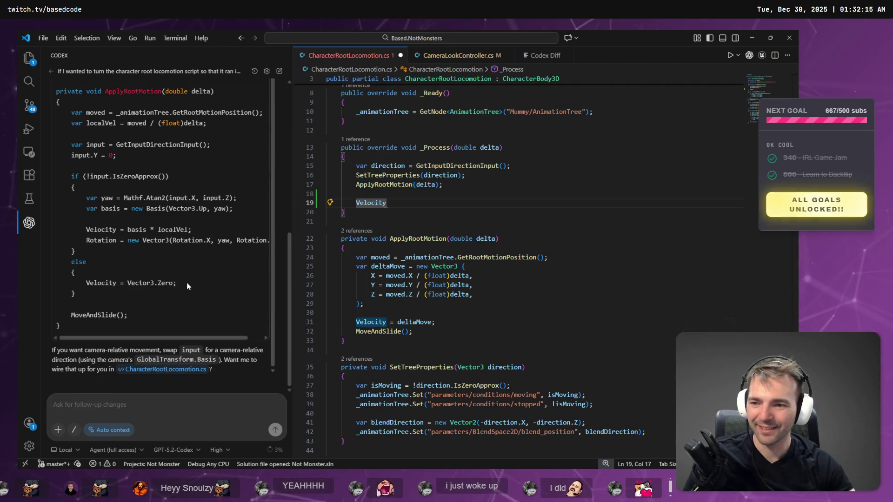
scroll(172, 260, "up", 7)
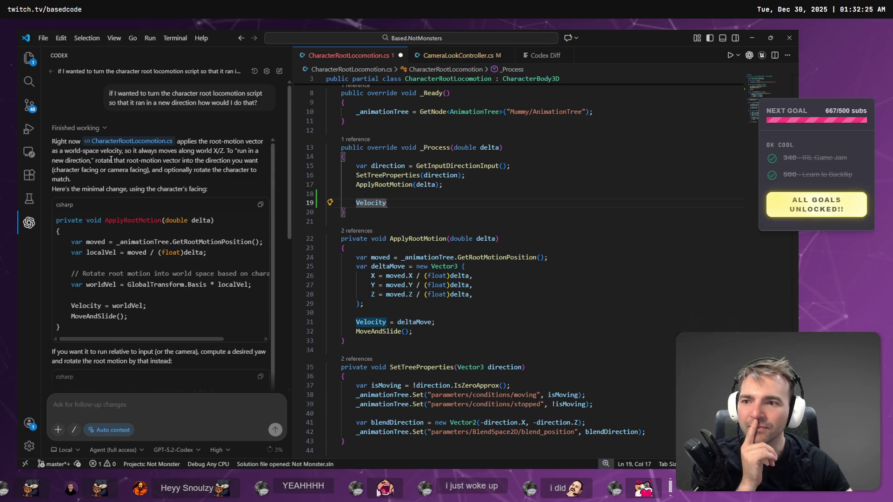
left_click_drag(124, 150, 223, 152)
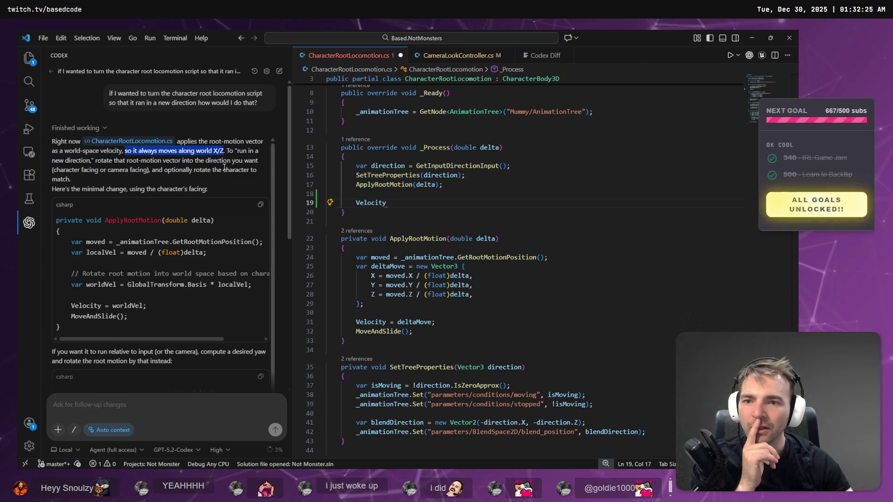
left_click(231, 159)
left_click_drag(96, 161, 127, 163)
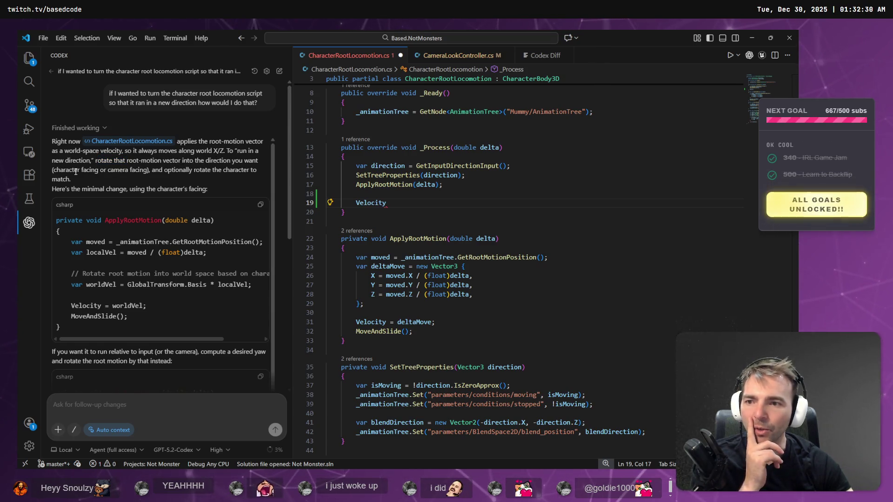
left_click_drag(53, 170, 136, 167)
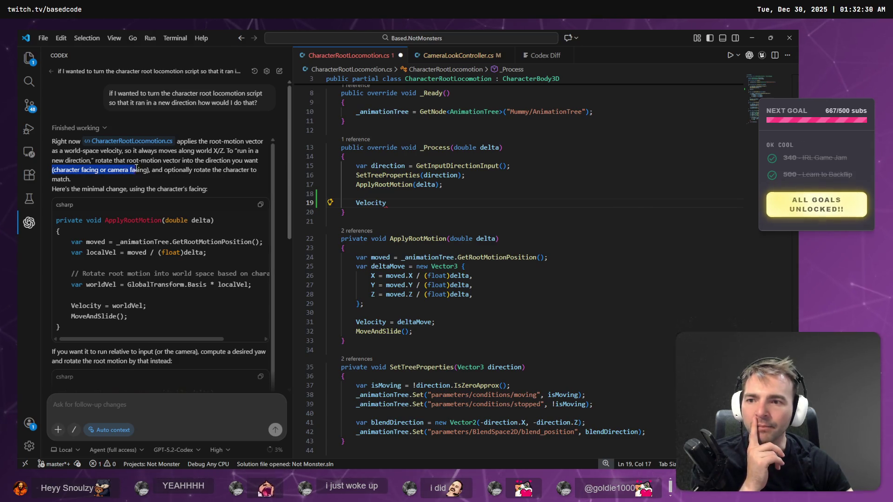
left_click(151, 181)
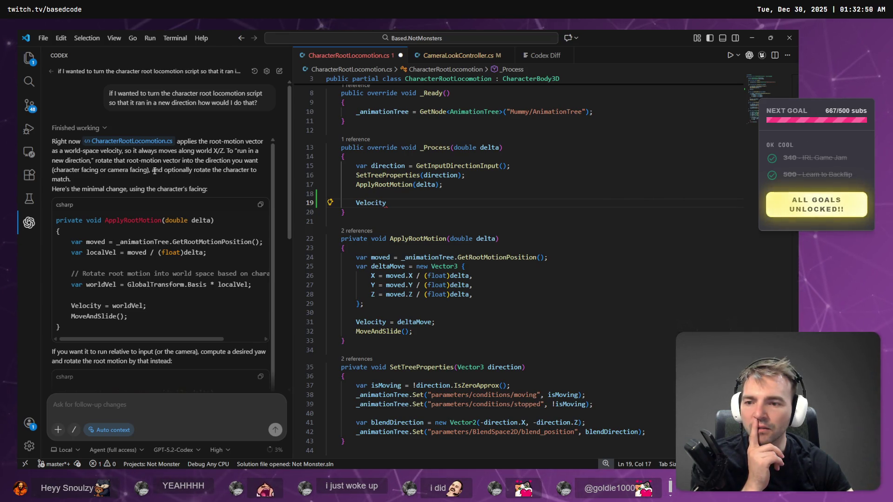
scroll(165, 203, "down", 3)
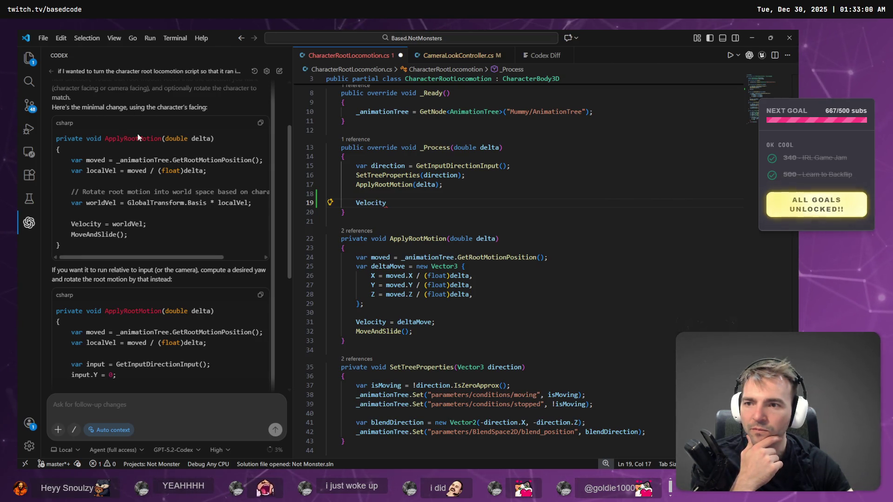
scroll(156, 152, "up", 2)
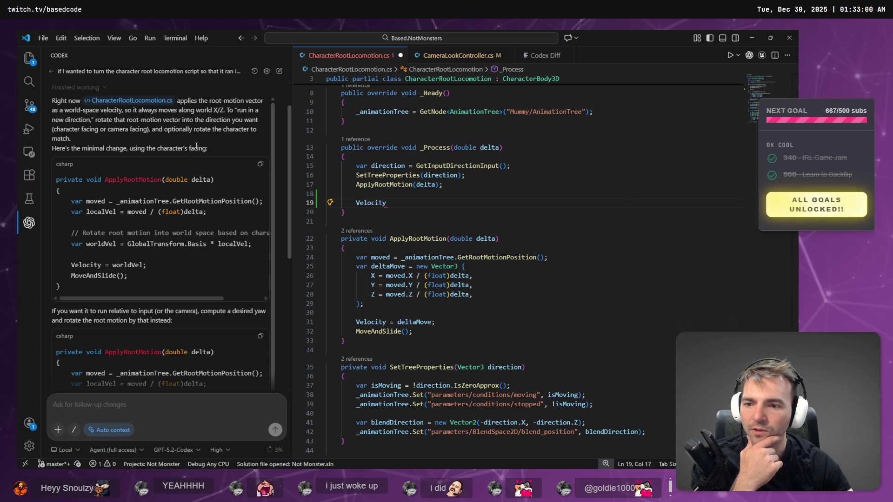
scroll(188, 208, "down", 4)
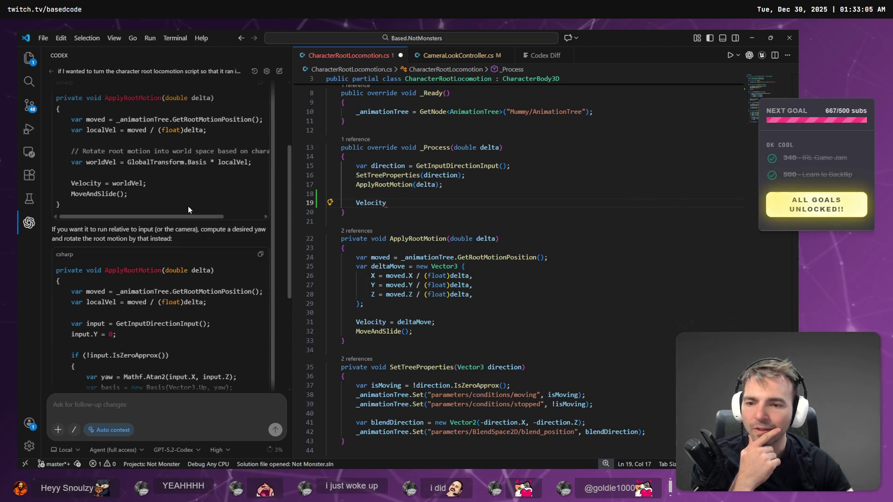
scroll(190, 246, "down", 6)
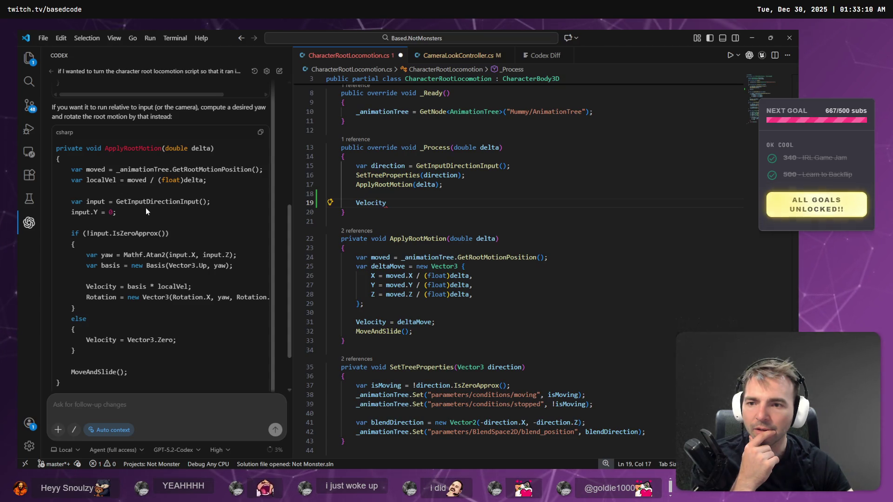
scroll(441, 254, "down", 5)
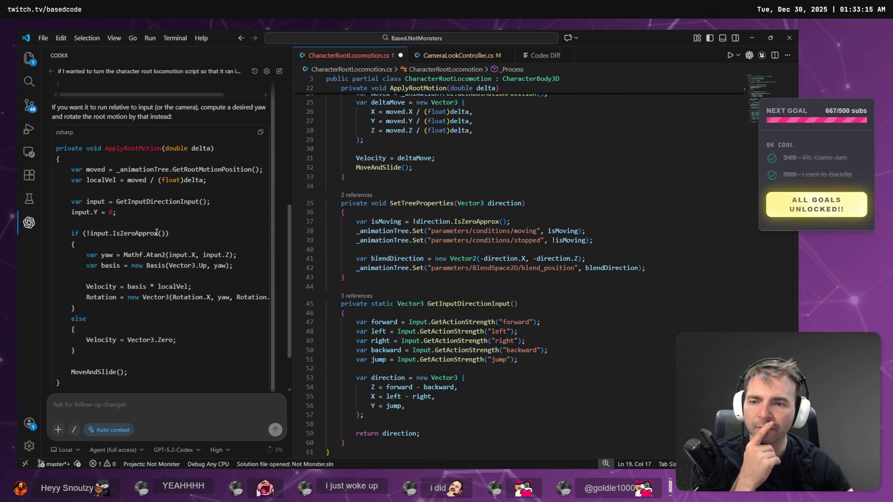
Step: Copy Codex's input-relative ApplyRootMotion code and delete the unfinished Velocity line, saving the script
scroll(167, 140, "up", 3)
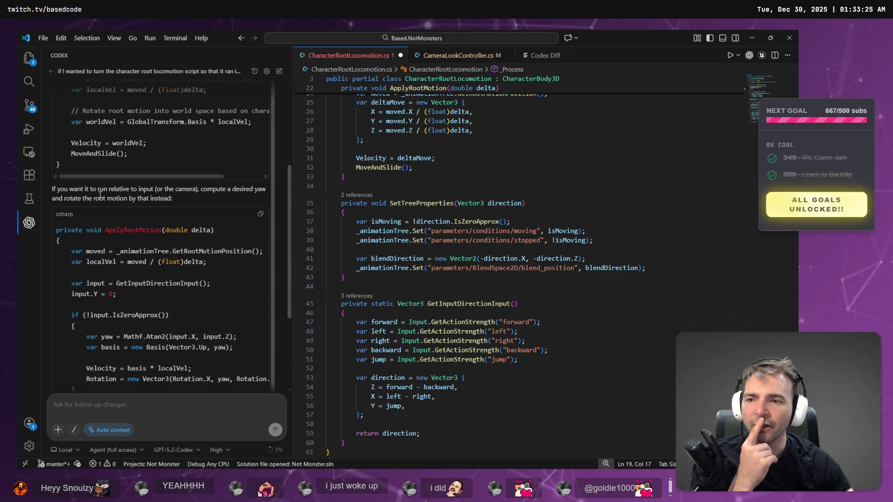
left_click(260, 216)
scroll(380, 289, "down", 2)
scroll(395, 290, "up", 5)
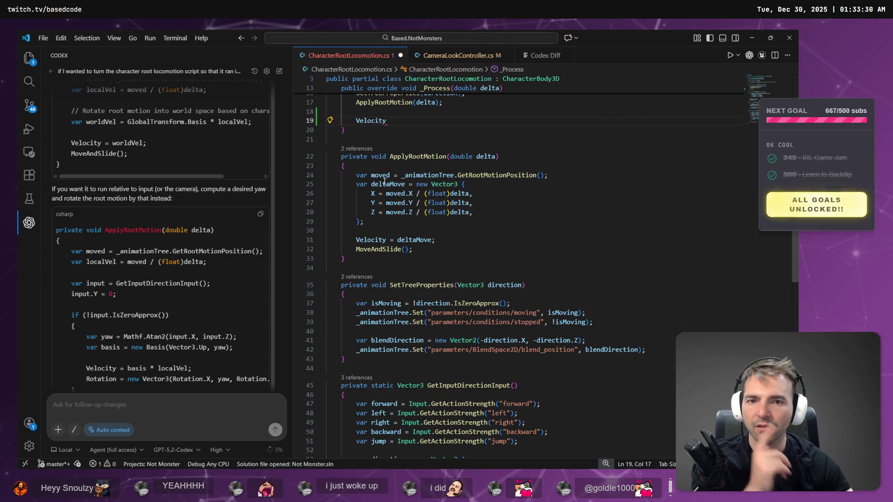
scroll(418, 127, "up", 1)
key("ctrl+BackSpace")
key("ctrl+BackSpace")
key("ctrl+BackSpace")
key("ctrl+BackSpace")
key("ctrl+BackSpace")
key("ctrl+s")
Step: Paste the copied code over the old ApplyRootMotion method, indent it one level, and save
left_click_drag(345, 263, 254, 161)
type("private void ApplyRootMotion(double delta) {     var moved = _animationTree.GetRootMotionPosition();     var localVel = moved / (float)delta;      var input = GetInputDirectionInput();     input.Y = 0;      if (!input.IsZeroApprox())     {         var yaw = Mathf.Atan2(input.X, input.Z);         var basis = new Basis(Vector3.Up, yaw);          Velocity = basis * localVel;         Rotation = new Vector3(Rotation.X, yaw, Rotation.Z);     }     else     {         Velocity = Vector3.Zero;     }      MoveAndSlide(); }")
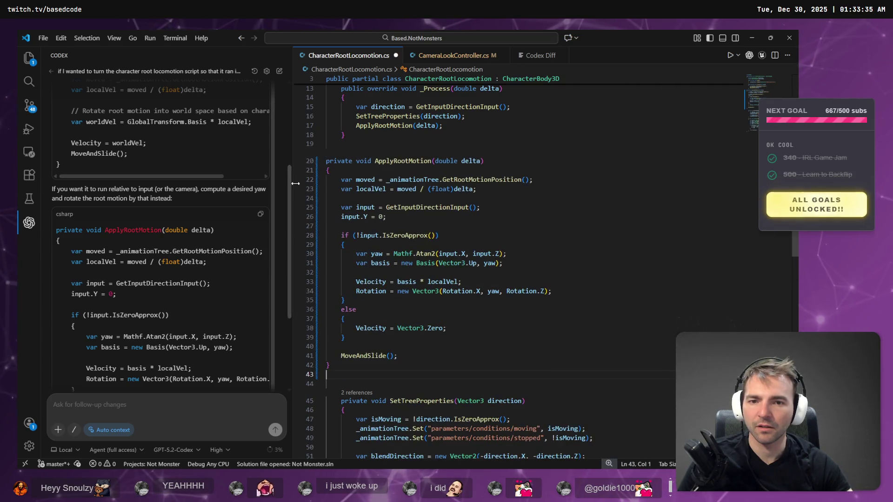
left_click_drag(341, 365, 325, 158)
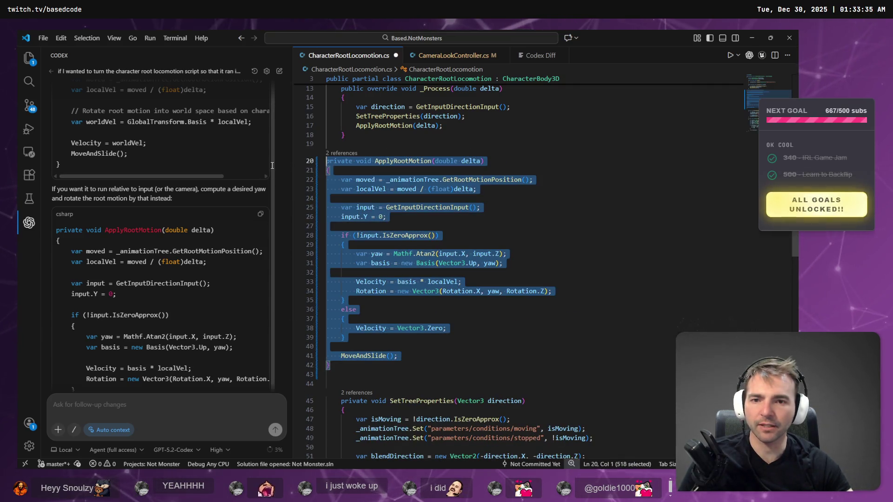
key("Tab")
left_click(425, 145)
key("ctrl+s")
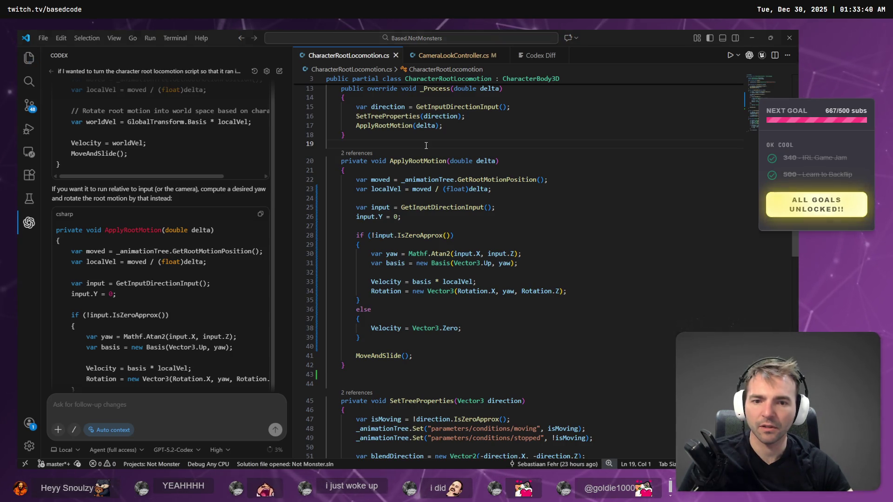
key("alt+Tab")
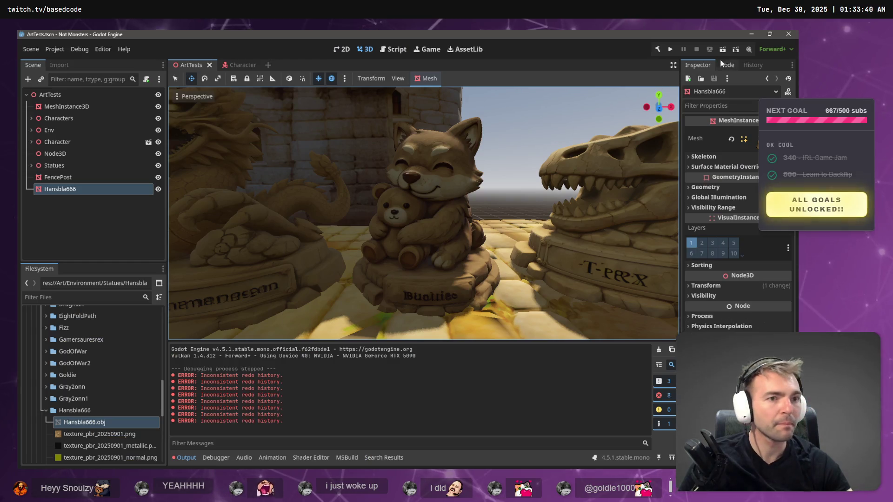
Step: Run the game, rebuild the .NET project, and play-test the new movement code again
left_click(725, 50)
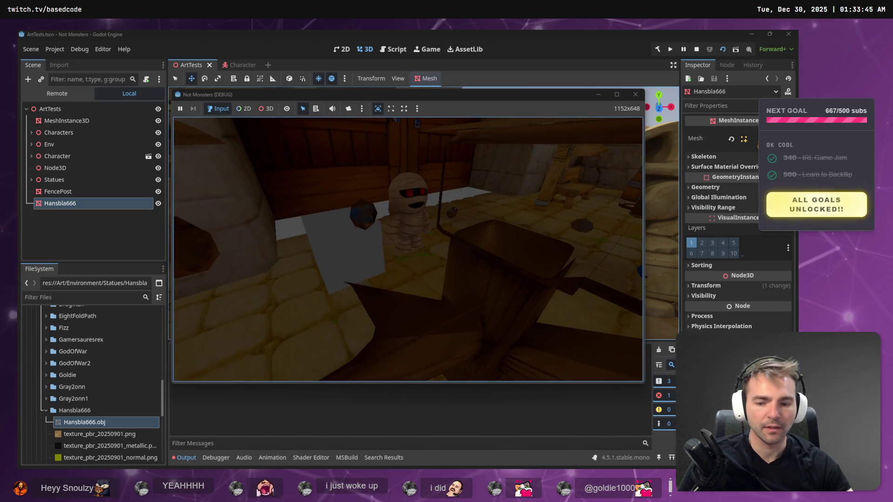
key("F8")
left_click(657, 49)
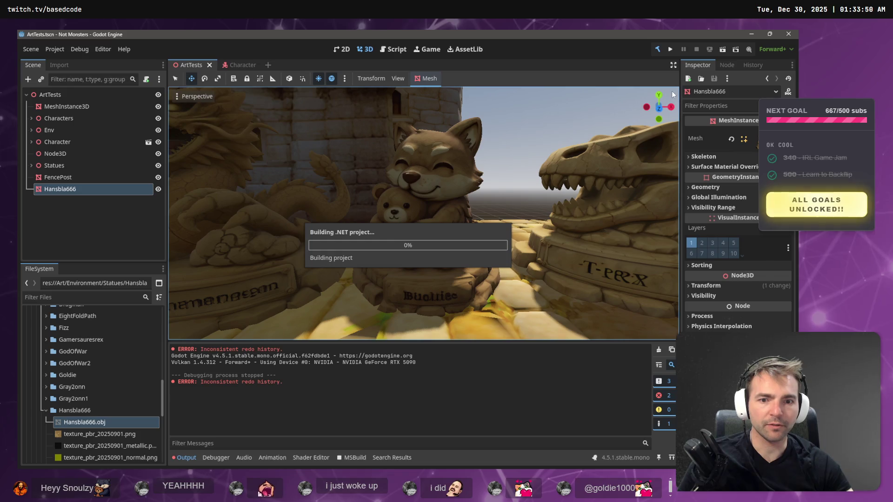
left_click(671, 50)
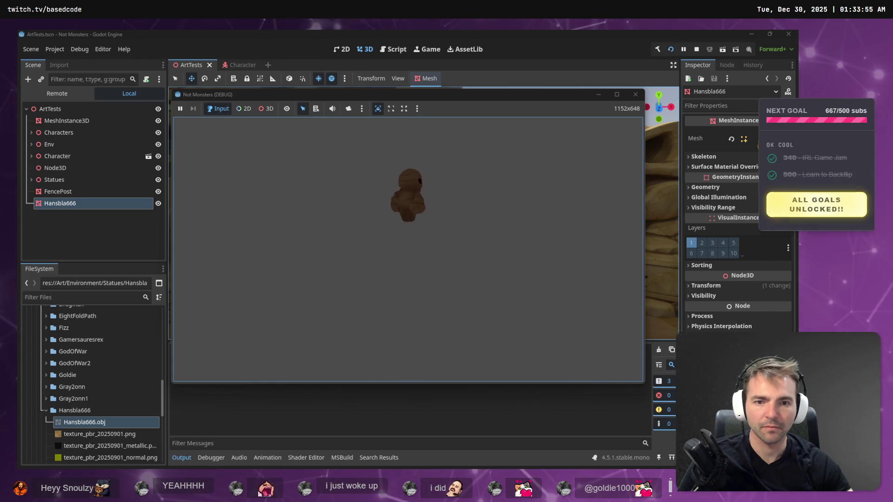
key("F8")
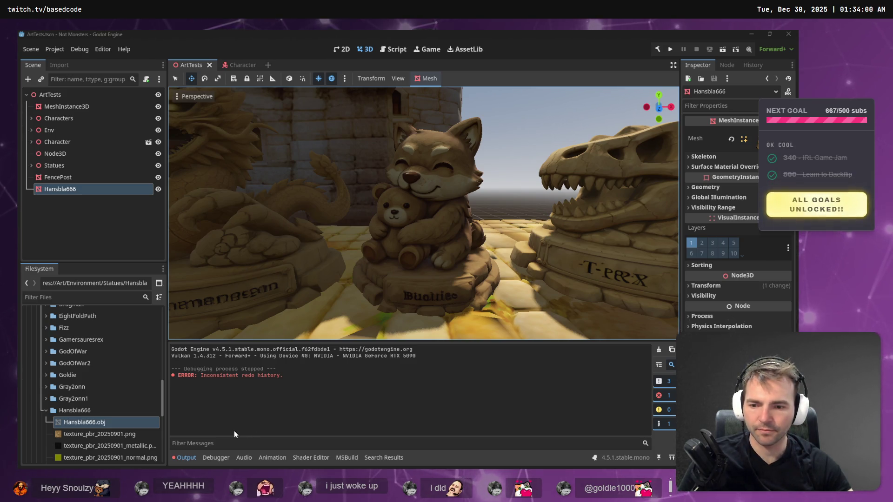
key("alt+Tab")
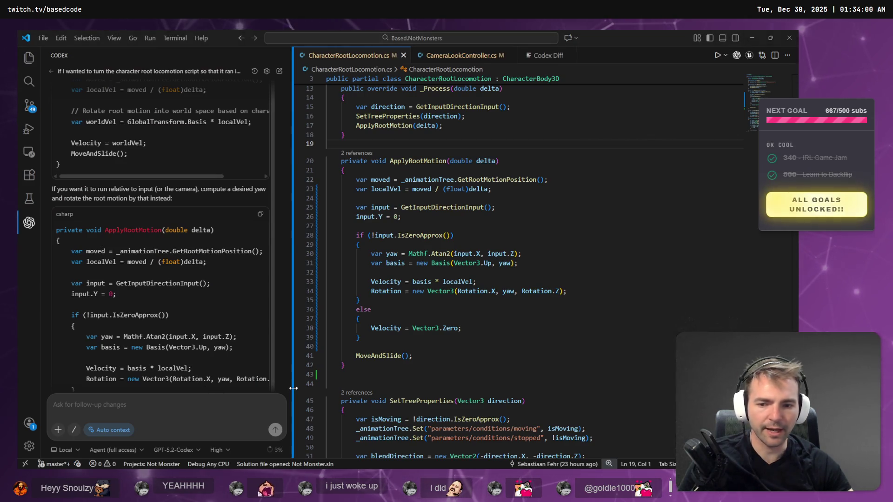
key("alt+Tab")
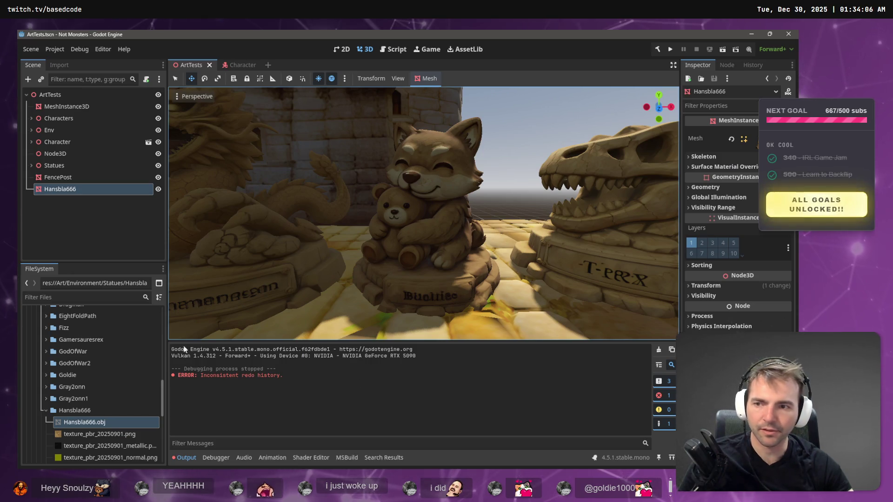
Step: In the Character scene, load a .cs script into the Character root's Script field
left_click(237, 65)
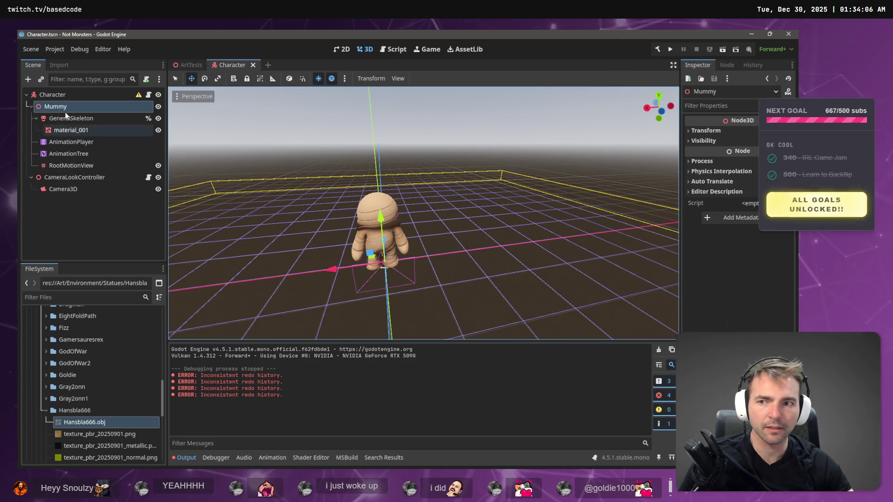
left_click(61, 95)
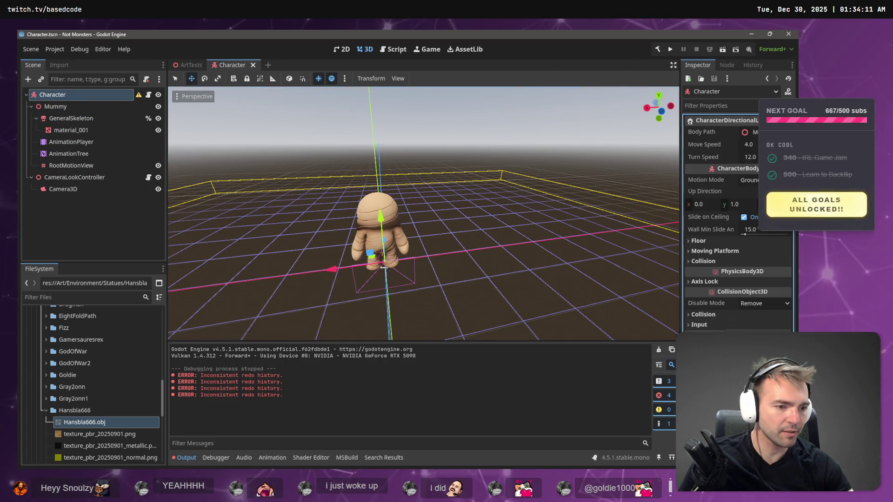
left_click(701, 79)
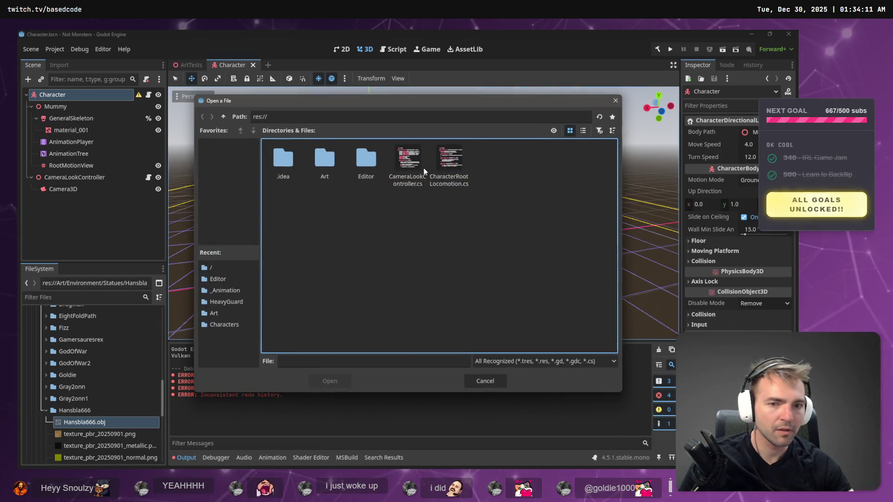
left_click(408, 163)
double_click(449, 163)
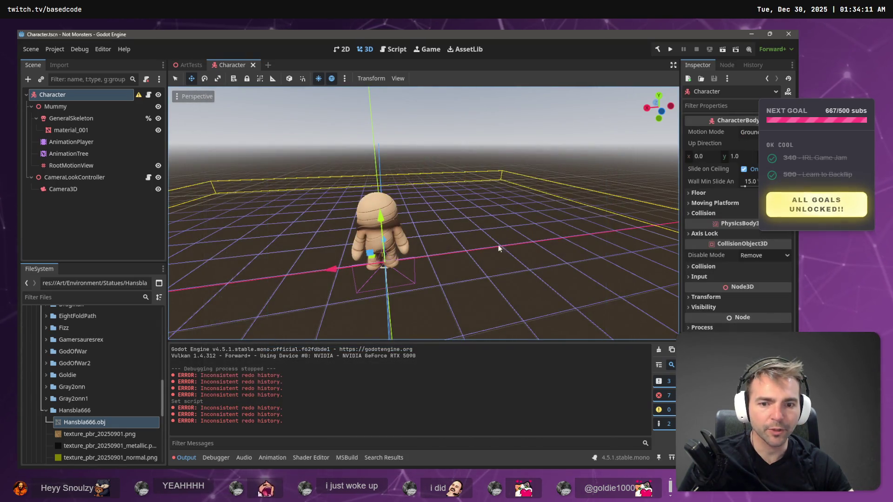
Step: Build and run the game to test the mummy, then close it and return to VS Code
key("F5")
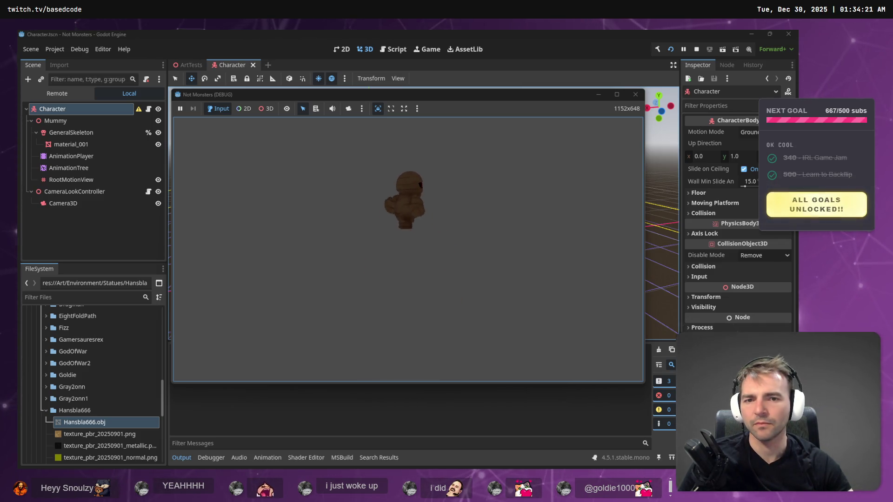
key("alt+F4")
key("alt+Tab")
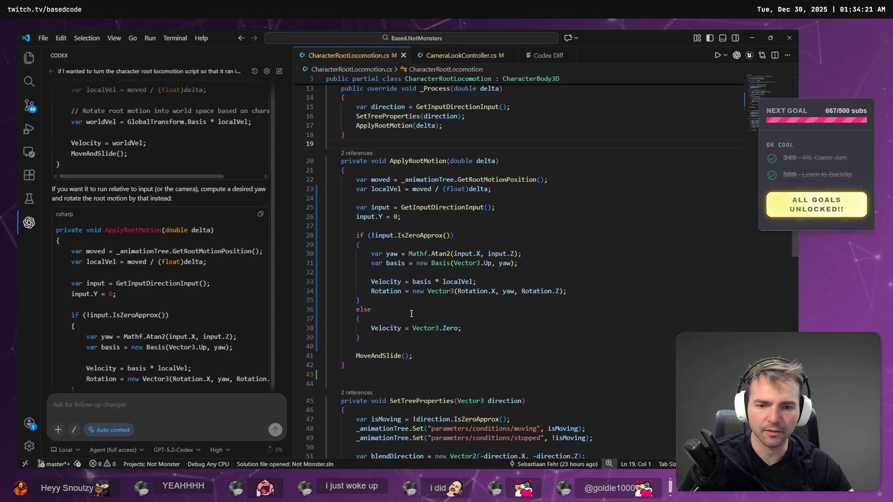
Step: Review the Velocity, rotation and input.Y lines, then undo ApplyRootMotion back to the deltaMove version
left_click(395, 328)
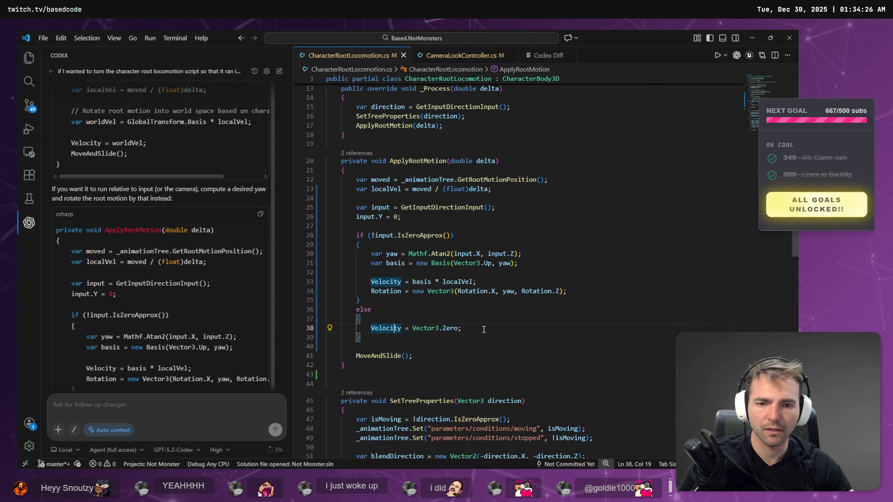
left_click(407, 238)
key("alt+Left")
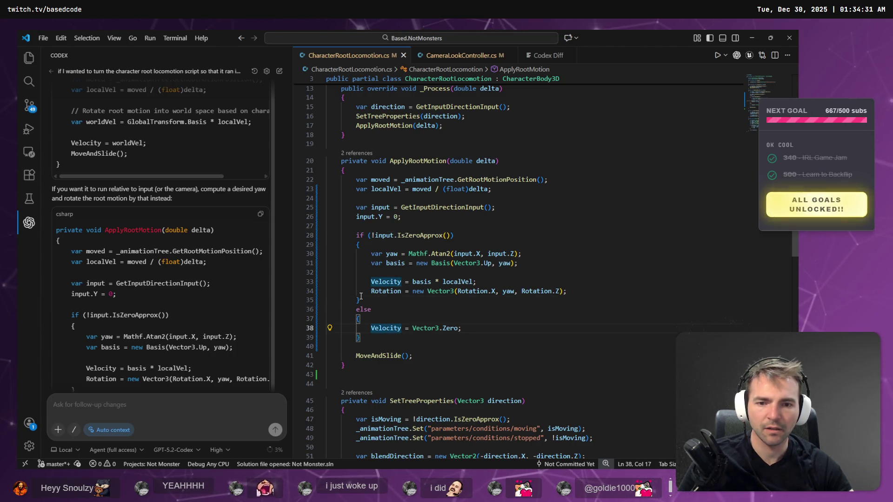
left_click(390, 292)
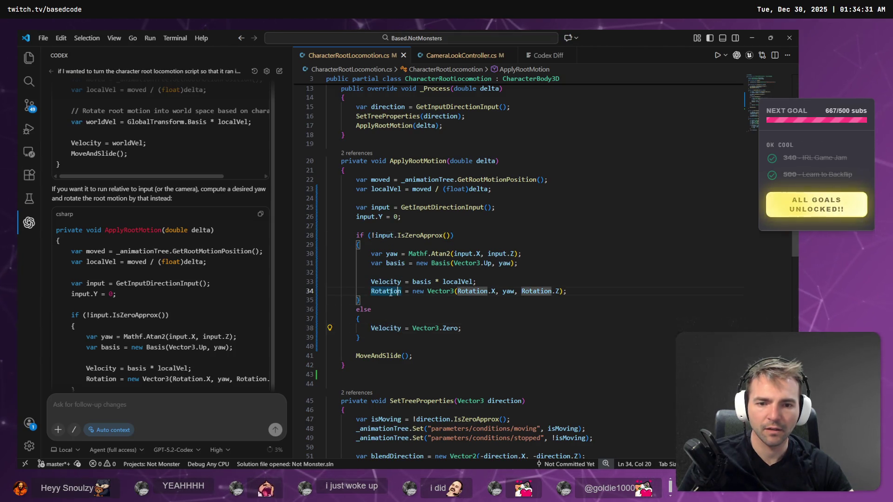
left_click(356, 263)
left_click(421, 216)
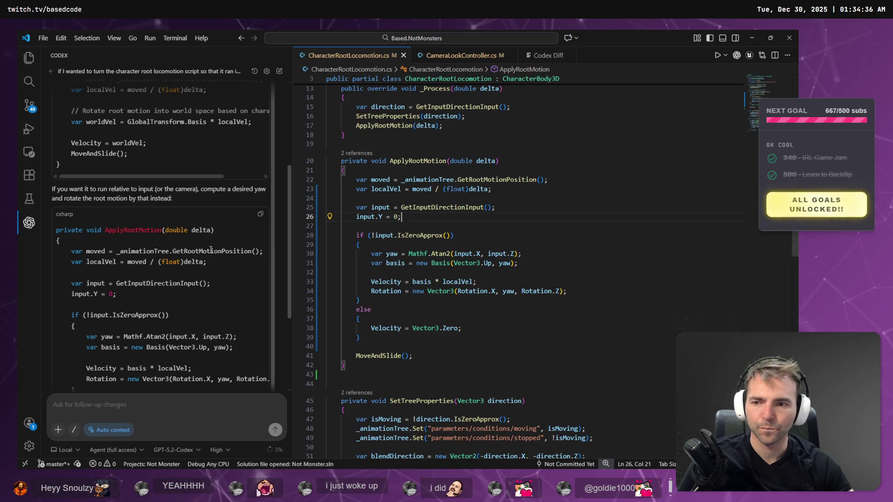
key("ctrl+z")
key("ctrl+z")
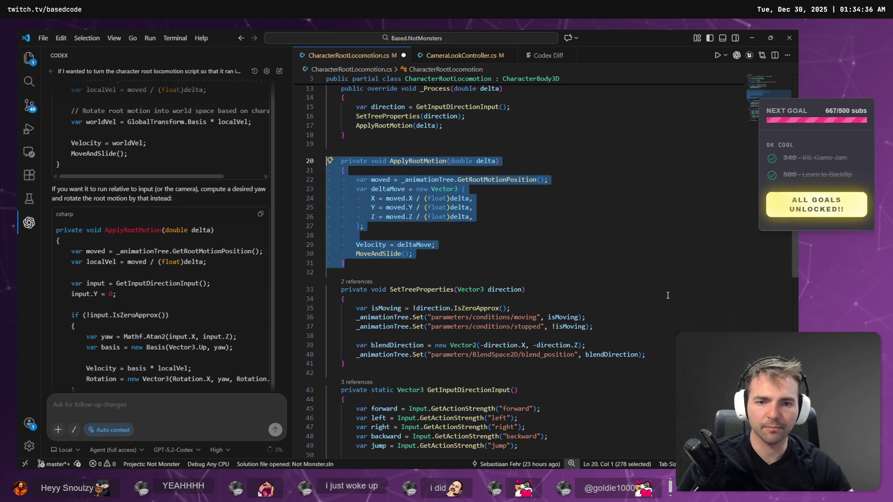
left_click(418, 245)
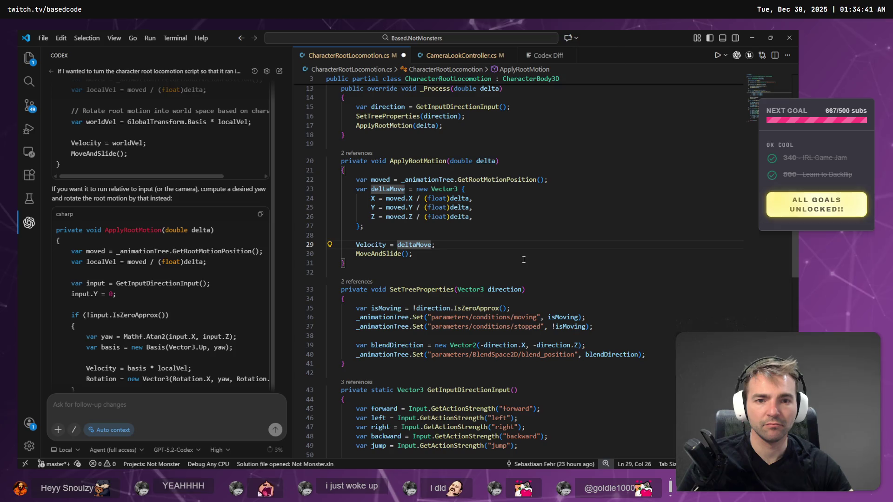
Step: Build the .NET project in Godot and walk the mummy around to test the movement
key("alt+Tab")
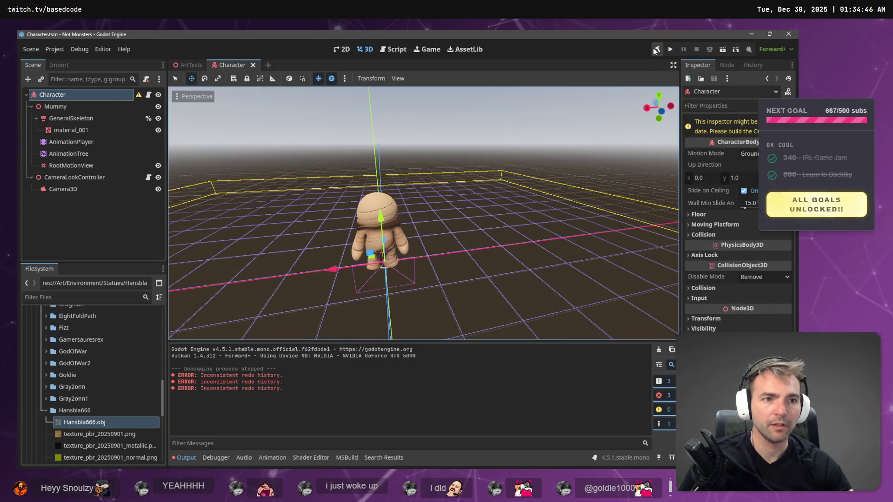
left_click(656, 50)
left_click(672, 49)
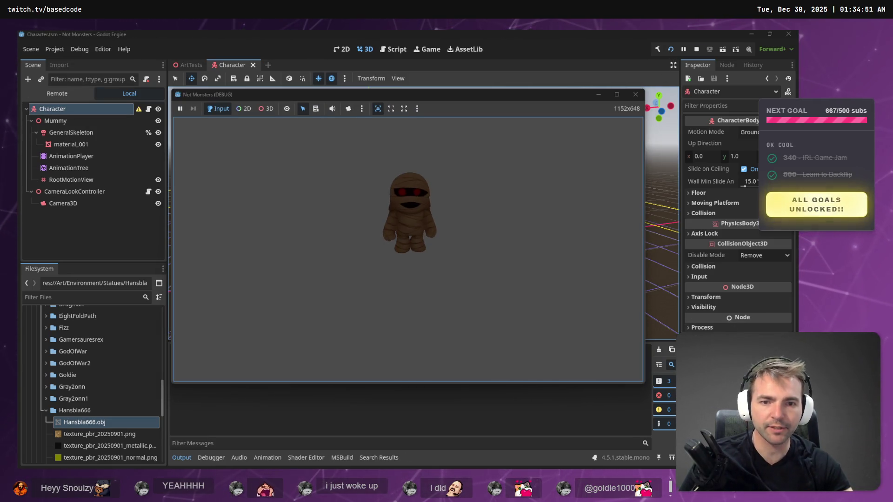
key("d")
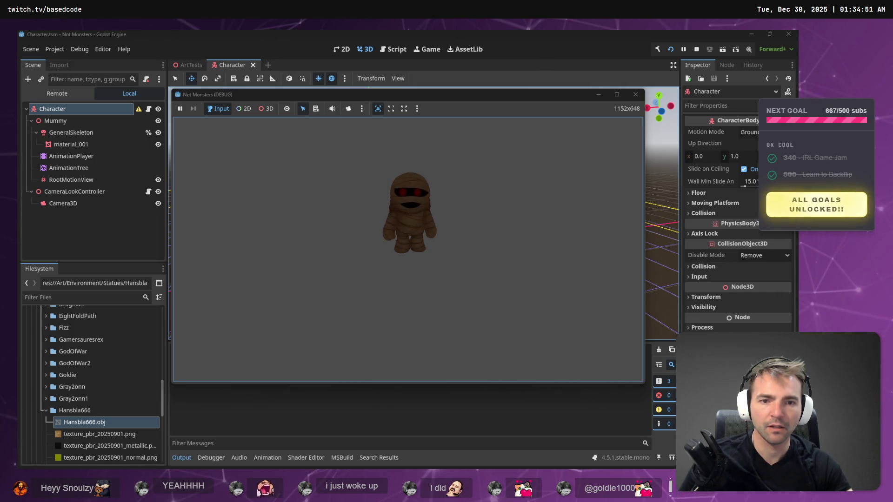
key("F8")
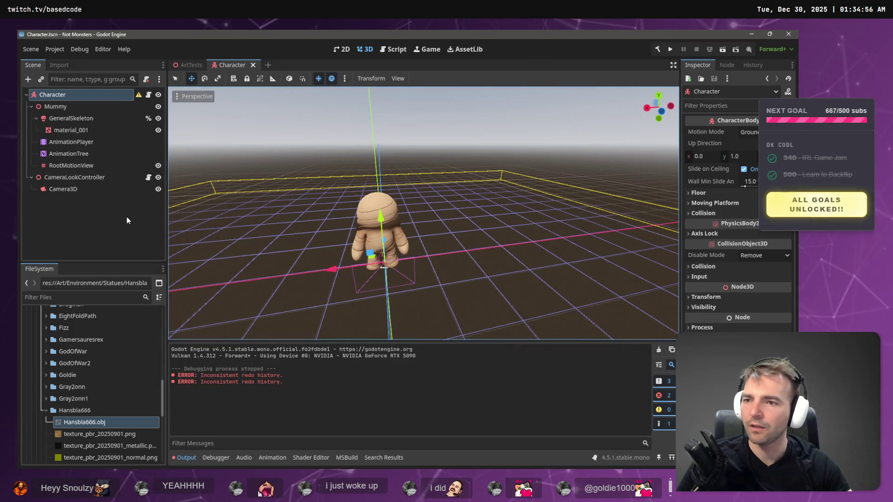
Step: Collapse the Mummy node, run the ArtTests scene once more, then switch to Fork
left_click(126, 217)
left_click(31, 107)
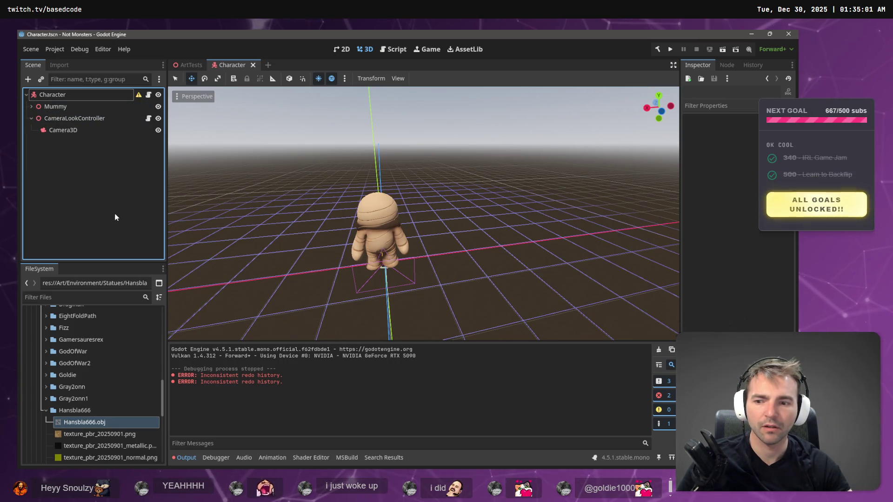
left_click(188, 66)
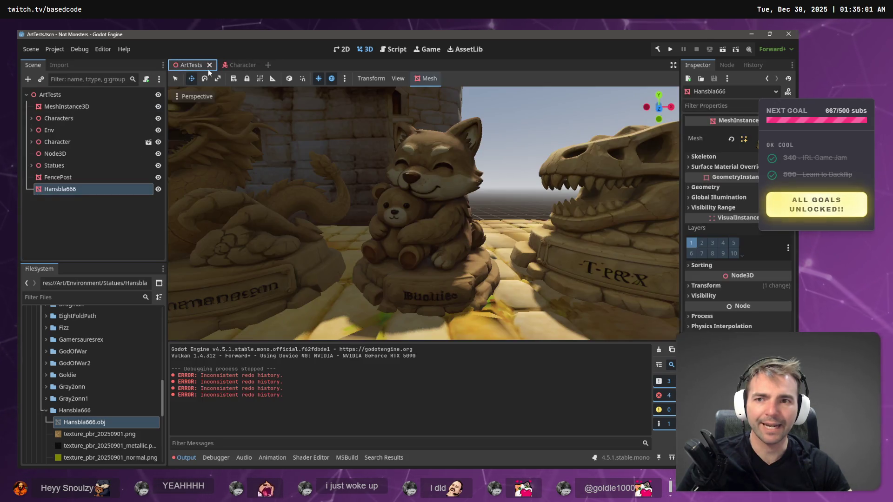
left_click(674, 49)
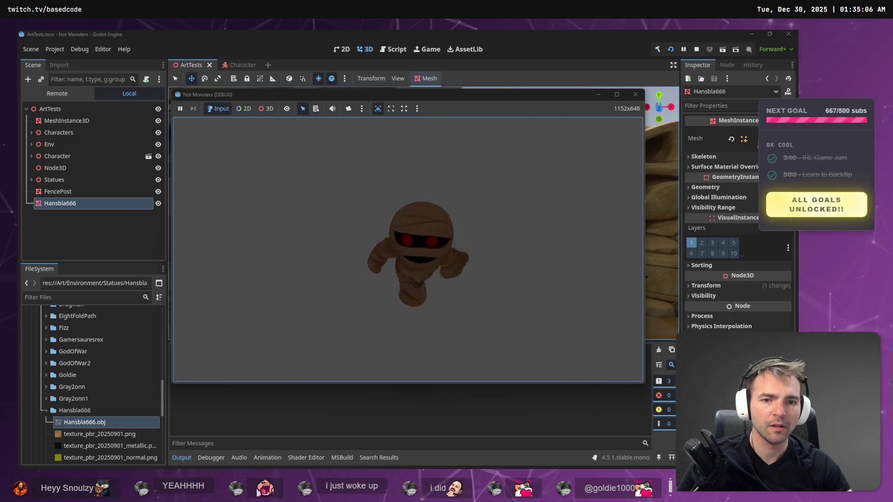
key("F8")
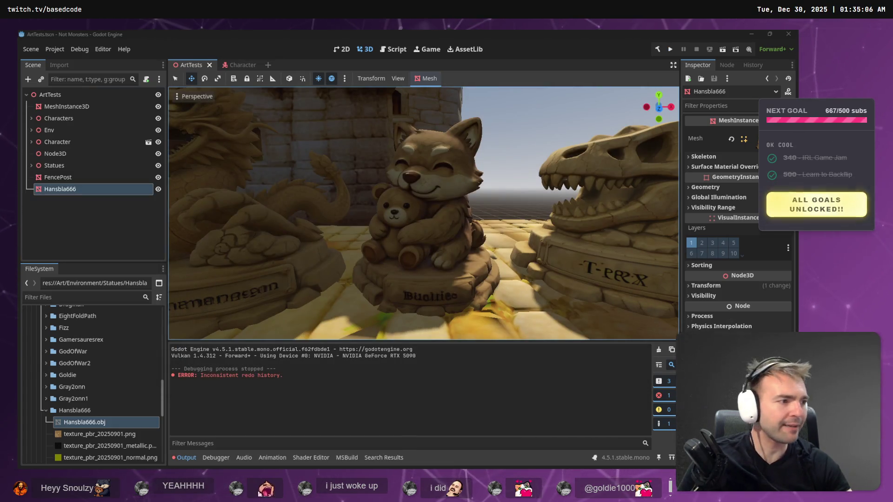
key("alt+Tab")
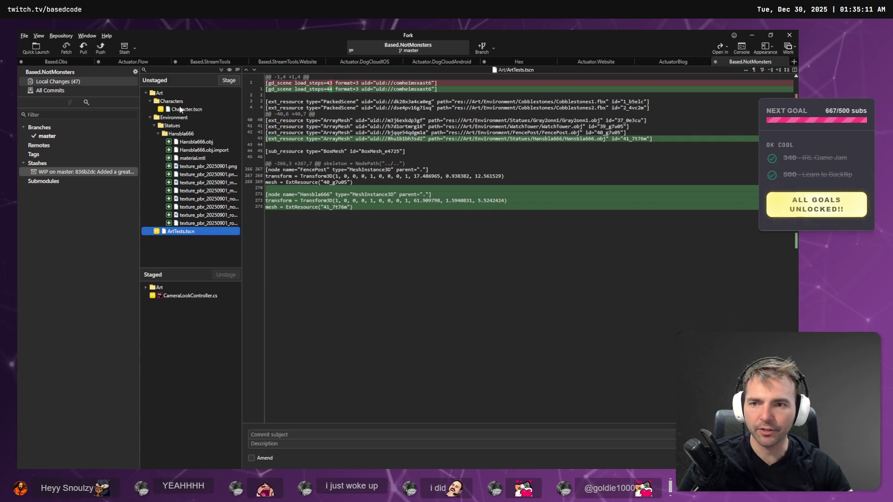
Step: Review the Character.tscn, ArtTests.tscn and staged CameraLookController.cs diffs
left_click(186, 109)
left_click(172, 232)
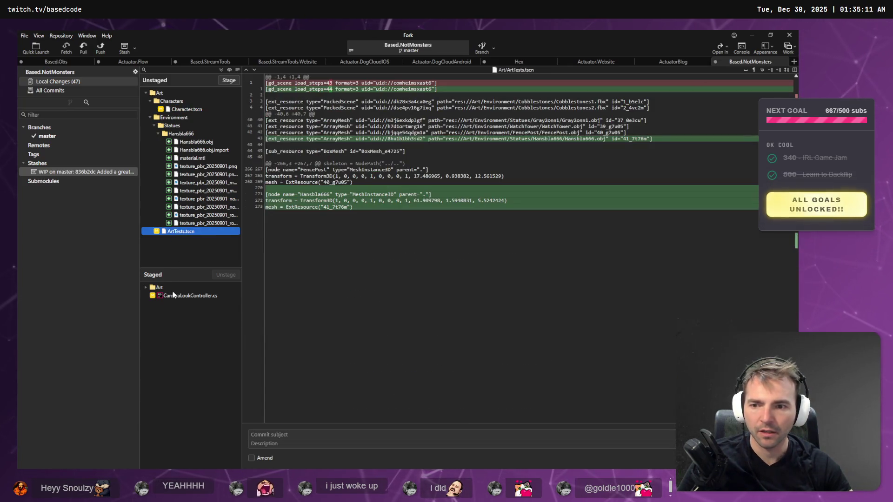
left_click(182, 297)
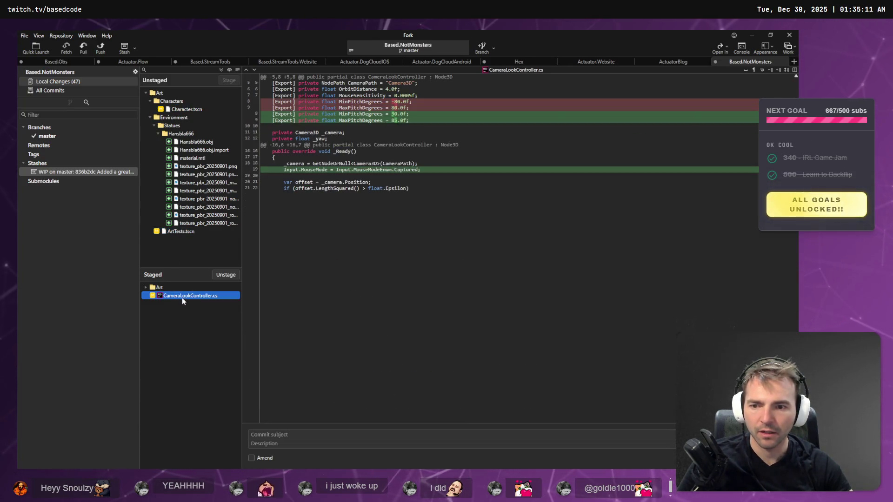
left_click(146, 287)
left_click(146, 287)
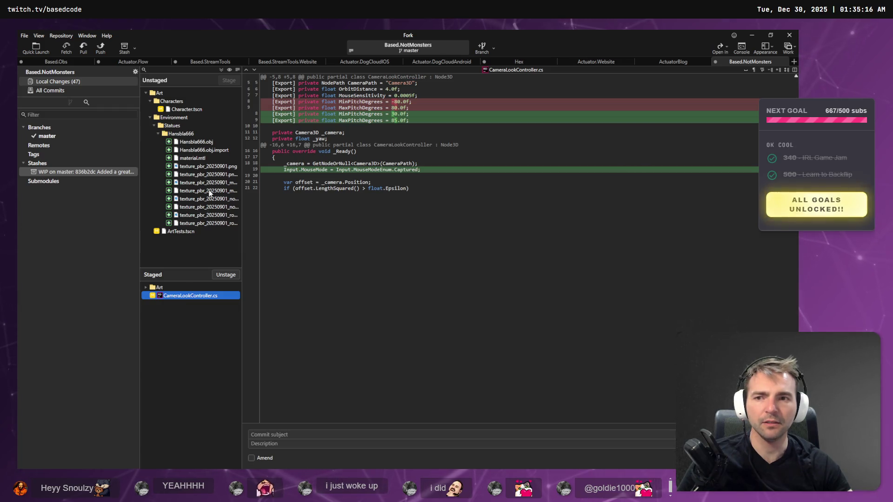
Step: Discard and confirm the unstaged Character.tscn changes, then return to Godot
left_click(185, 108)
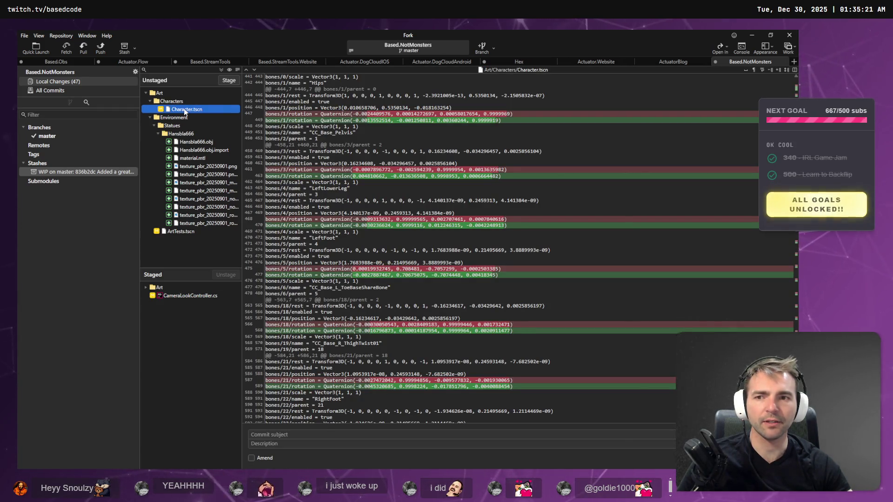
right_click(186, 110)
left_click(224, 173)
left_click(470, 257)
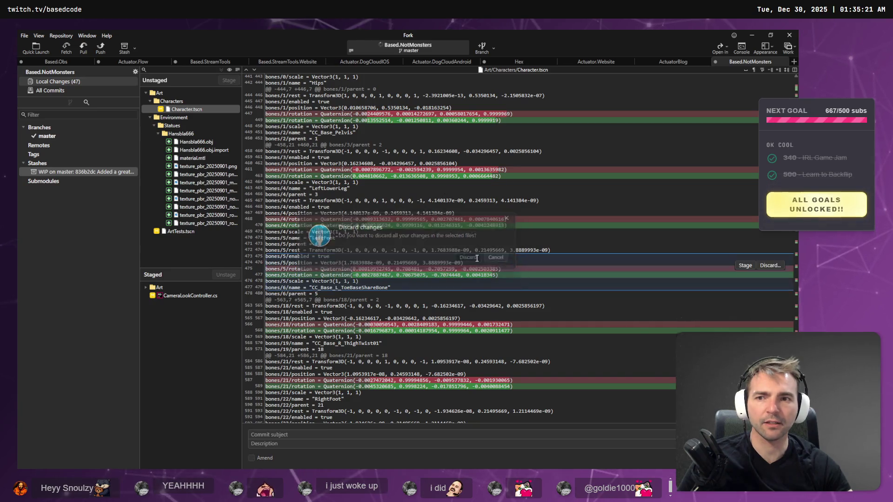
key("alt+Tab")
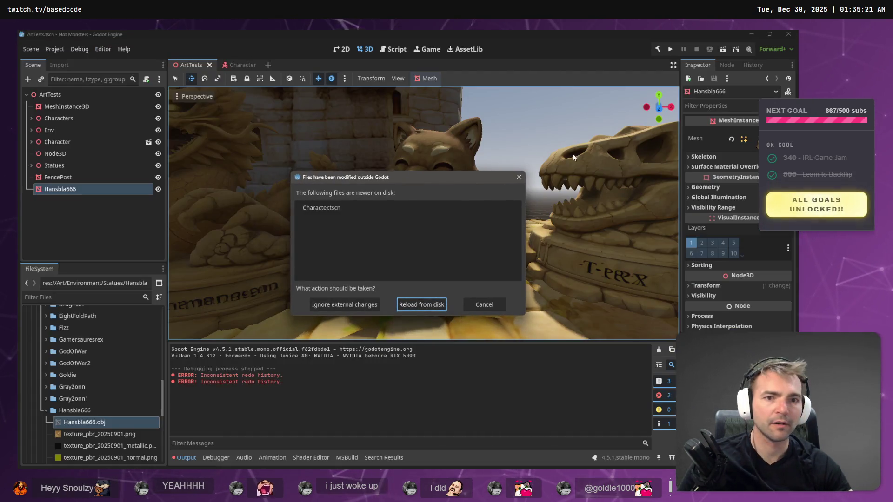
Step: Reload Character.tscn from disk, run the game to check the mummy, then close it
left_click(427, 307)
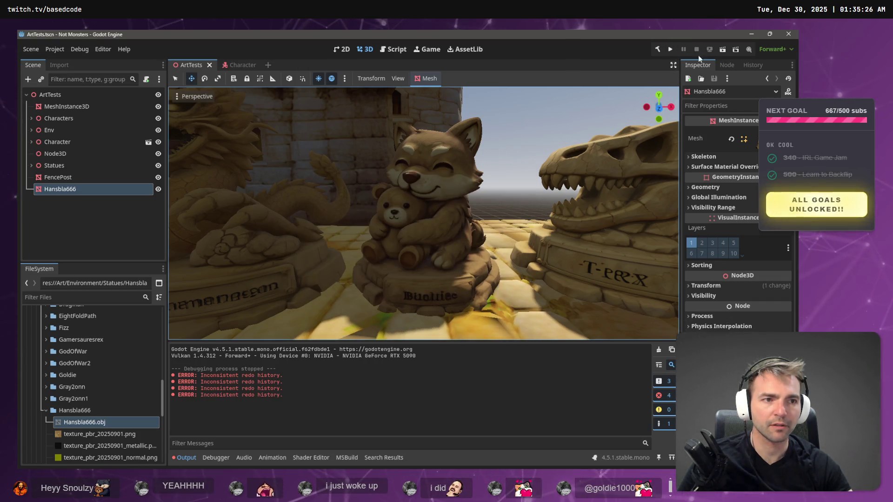
left_click(721, 51)
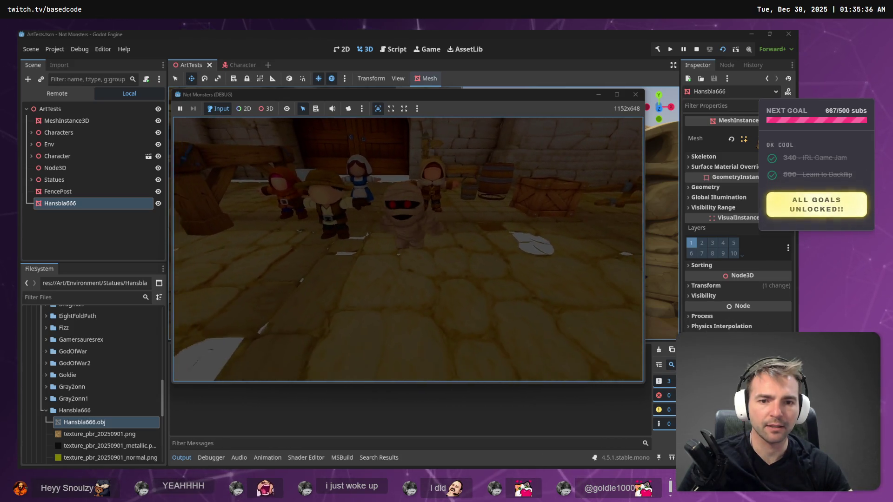
key("alt+F4")
key("alt+Tab")
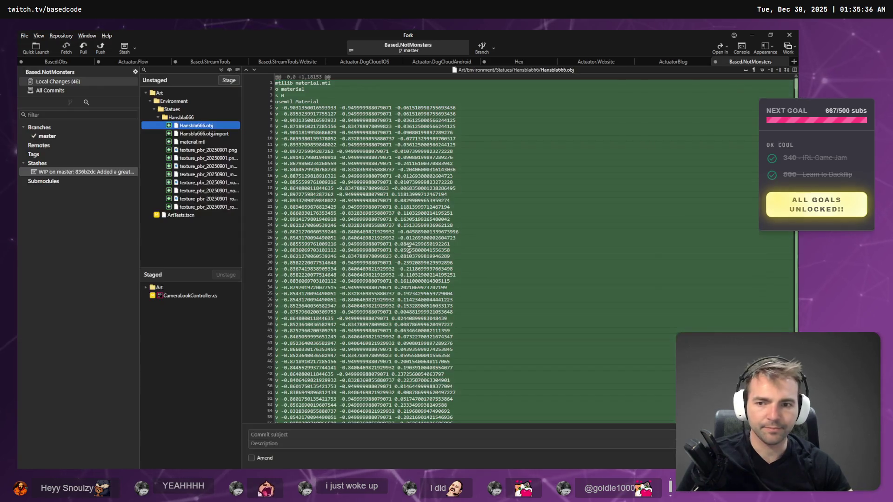
Step: Select and copy Codex's suggested input-relative ApplyRootMotion snippet
key("alt+Tab")
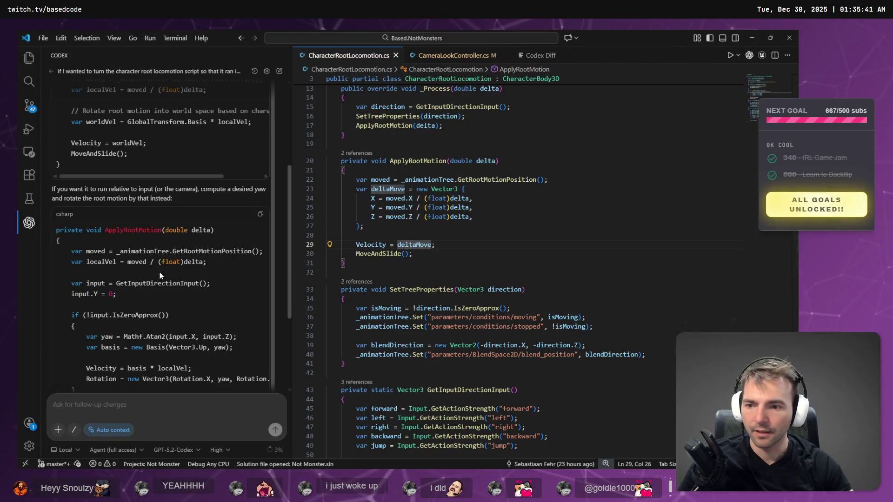
scroll(110, 314, "down", 3)
mouse_move(80, 334)
left_mouse_down()
mouse_move(64, 283)
mouse_move(60, 153)
mouse_move(57, 173)
left_mouse_up()
left_click(377, 266)
Step: Paste it over the old ApplyRootMotion method, indent one level, save, and switch to Godot
mouse_move(377, 266)
left_mouse_down()
mouse_move(327, 171)
mouse_move(292, 163)
left_mouse_up()
type("private void ApplyRootMotion(double delta) {     var moved = _animationTree.GetRootMotionPosition();     var localVel = moved / (float)delta;      var input = GetInputDirectionInput();     input.Y = 0;      if (!input.IsZeroApprox())     {         var yaw = Mathf.Atan2(input.X, input.Z);         var basis = new Basis(Vector3.Up, yaw);          Velocity = basis * localVel;         Rotation = new Vector3(Rotation.X, yaw, Rotation.Z);     }     else     {         Velocity = Vector3.Zero;     }      MoveAndSlide(); }")
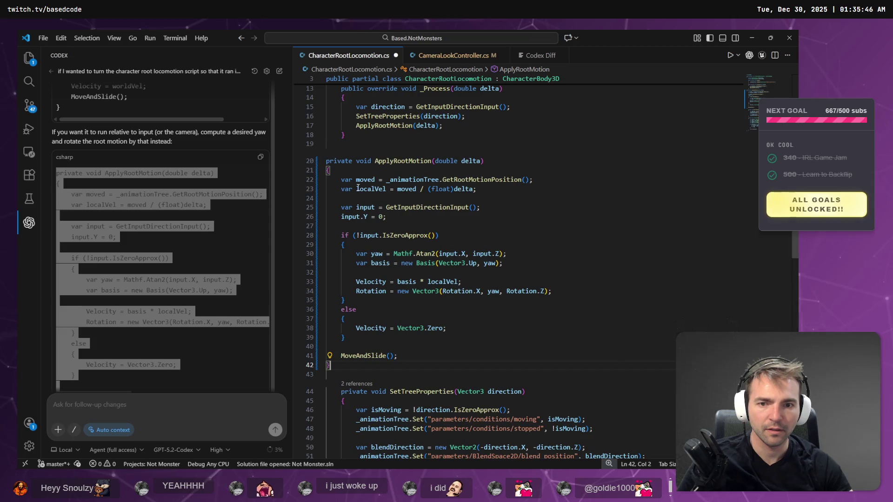
left_click_drag(339, 374, 316, 162)
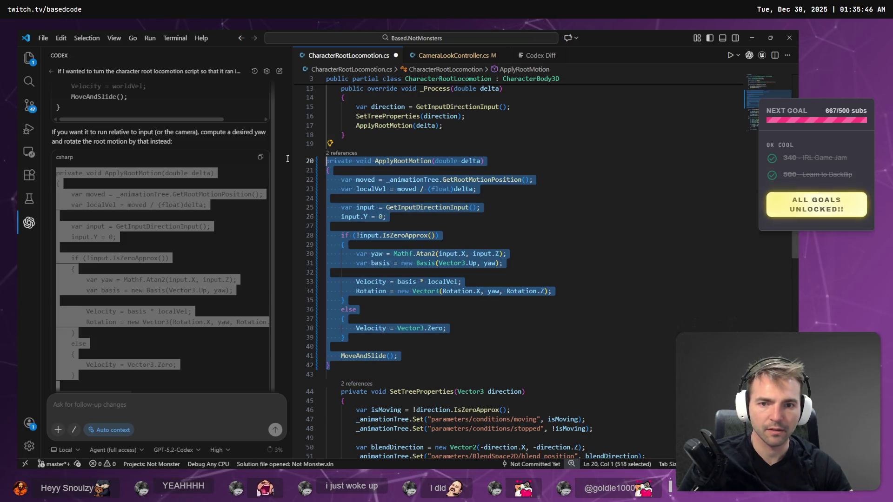
key("Tab")
key("ctrl+s")
key("alt+Tab")
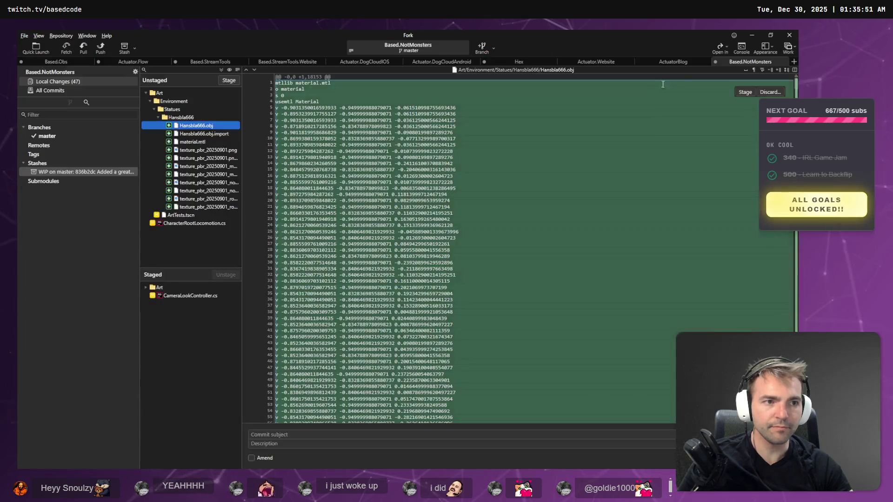
key("alt+Tab")
key("alt+Tab")
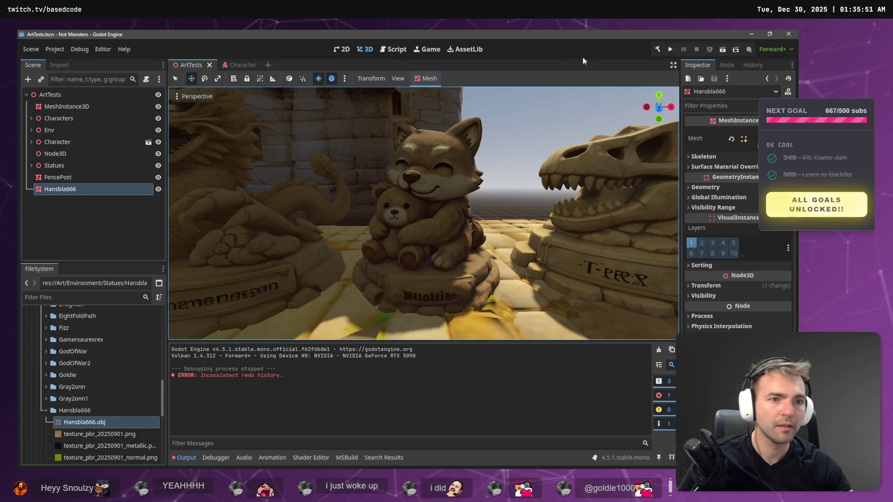
Step: Build and play-test the input-yaw movement, then stop the game and return to CharacterRootLocomotion.cs
key("F5")
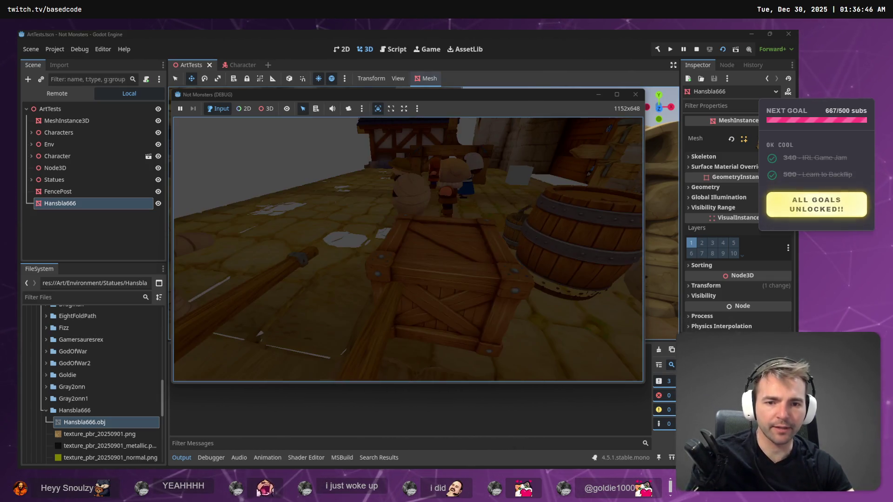
key("F8")
key("alt+Tab")
left_click(643, 236)
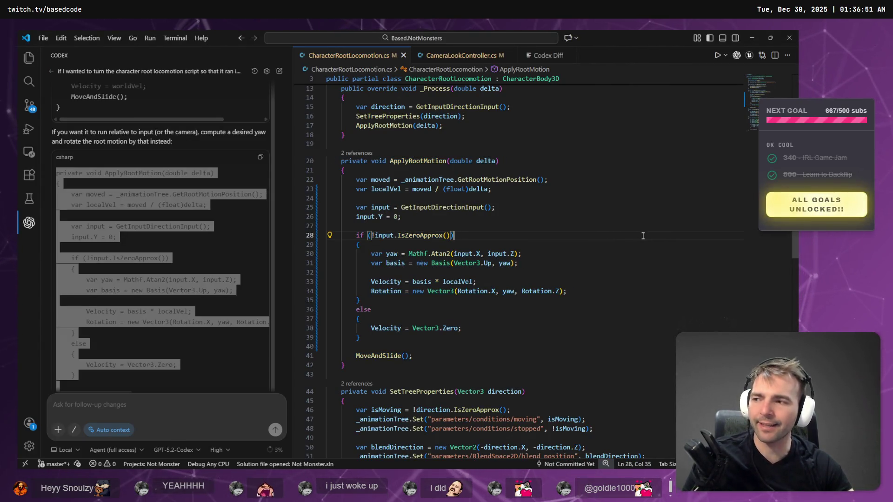
Step: Scroll through the Codex reply, briefly selecting the input-relative code block
left_click(132, 269)
scroll(127, 267, "down", 2)
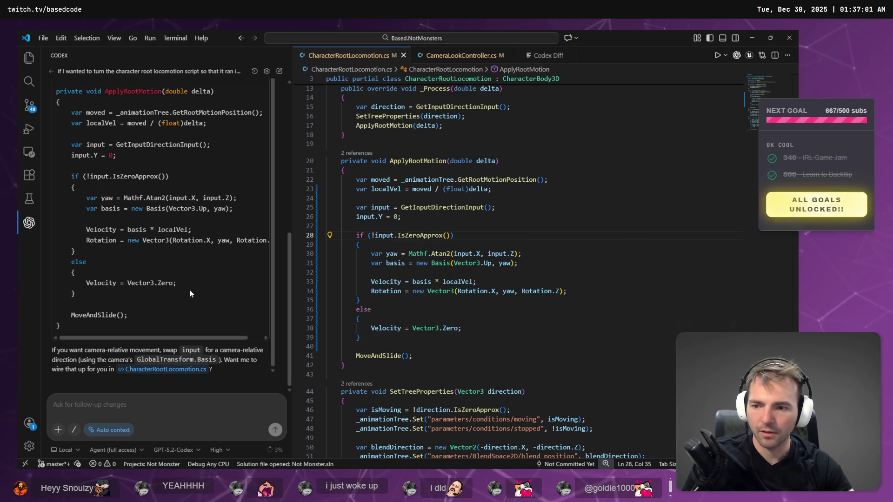
mouse_move(70, 328)
left_mouse_down()
mouse_move(70, 145)
mouse_move(55, 91)
left_mouse_up()
left_click(205, 282)
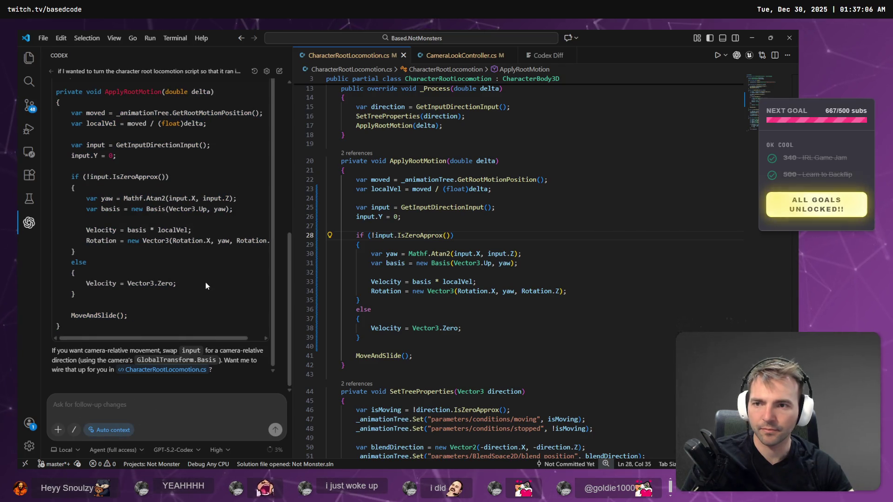
scroll(288, 231, "up", 2)
scroll(288, 230, "up", 5)
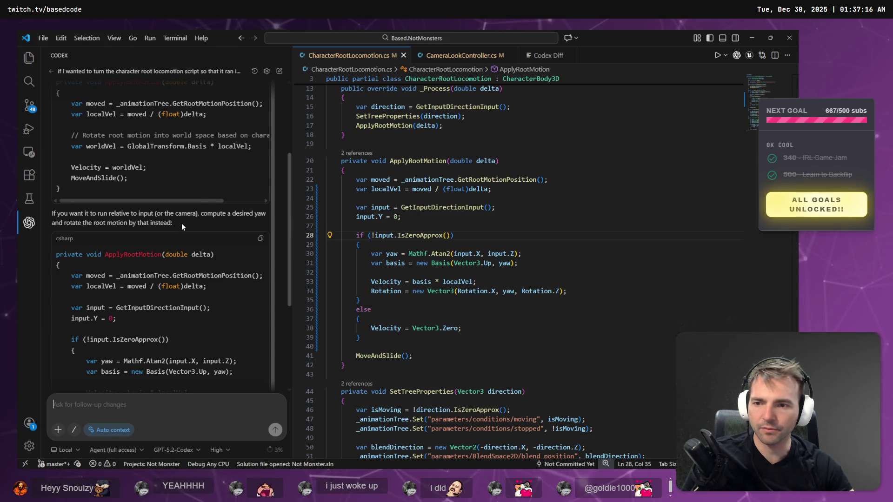
scroll(182, 224, "up", 3)
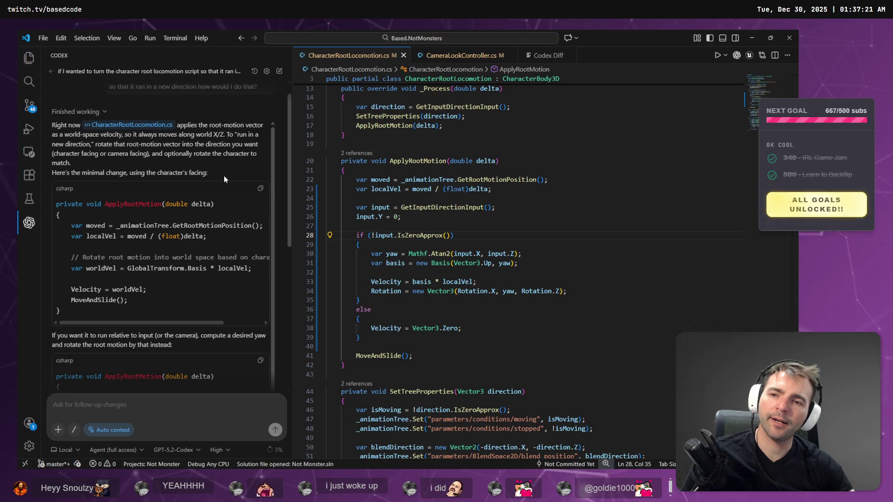
Step: Replace ApplyRootMotion with Codex's character-facing version that uses GlobalTransform.Basis
left_click_drag(86, 310, 54, 203)
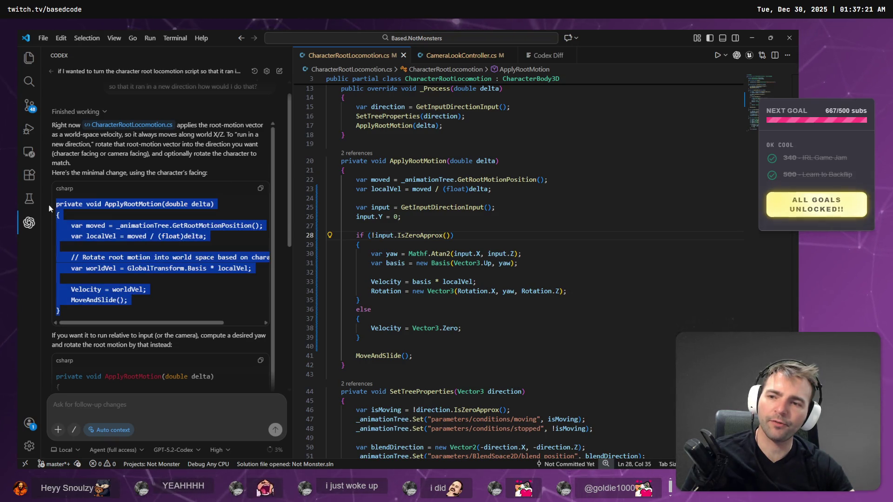
key("ctrl+c")
mouse_move(346, 365)
left_mouse_down()
mouse_move(371, 328)
mouse_move(328, 161)
left_mouse_up()
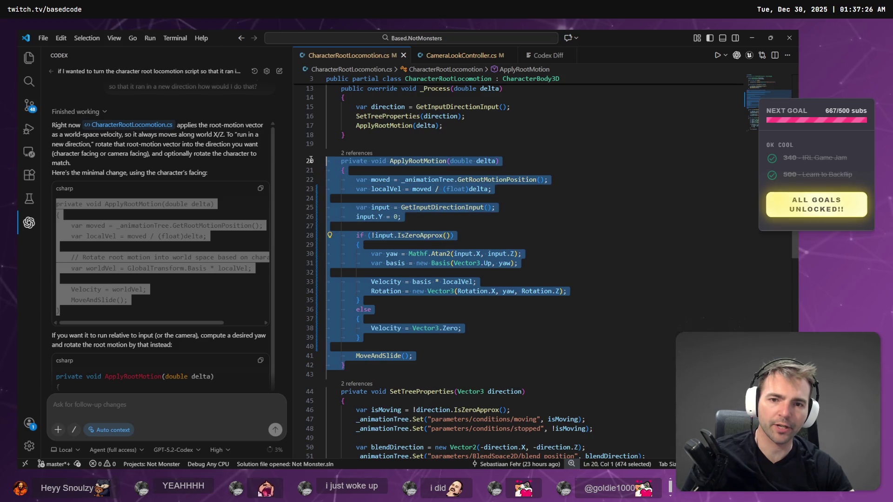
key("ctrl+v")
mouse_move(396, 244)
left_mouse_down()
mouse_move(342, 235)
mouse_move(326, 160)
left_mouse_up()
key("alt+Tab")
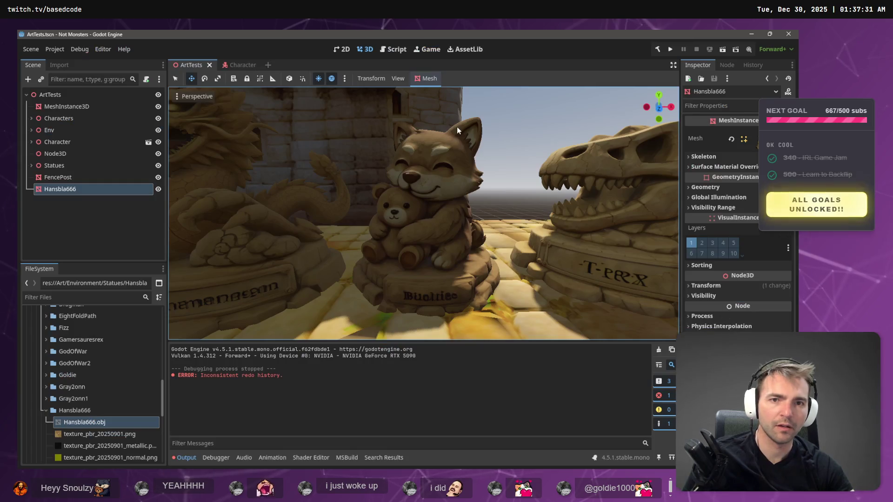
Step: Build the .NET project and run the game to test the mummy's facing-based movement
left_click(657, 49)
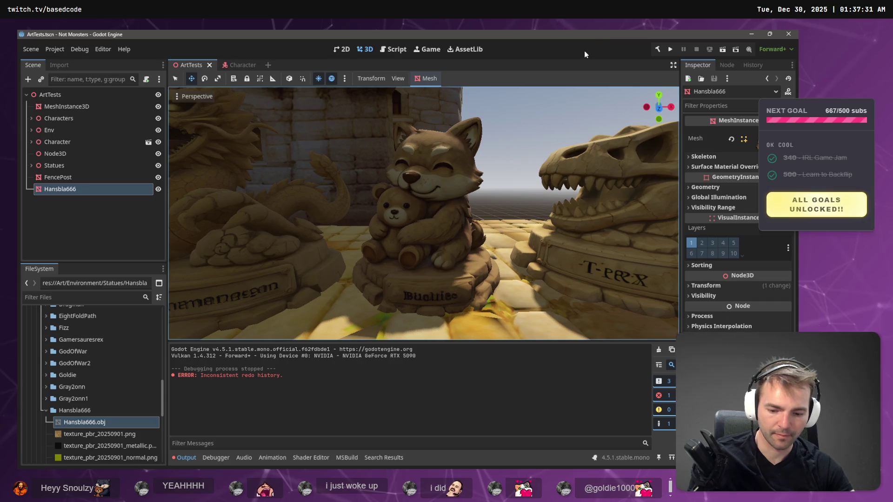
key("F5")
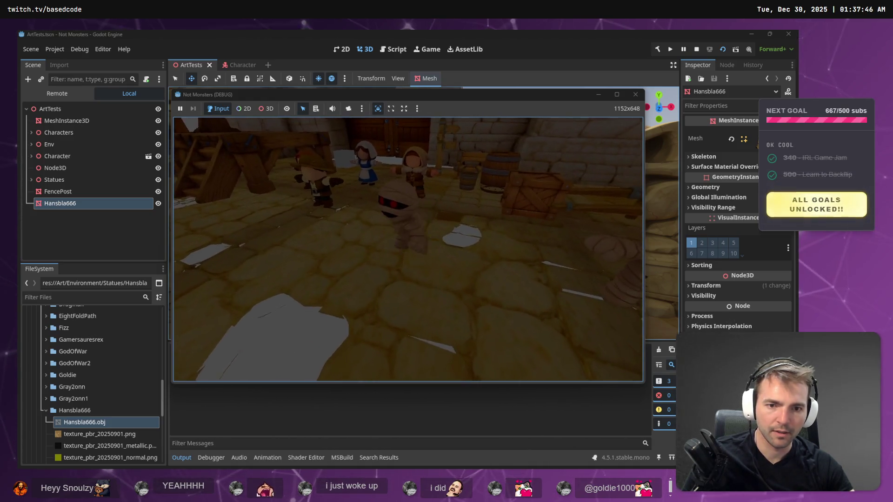
key("alt+Tab")
left_click(528, 237)
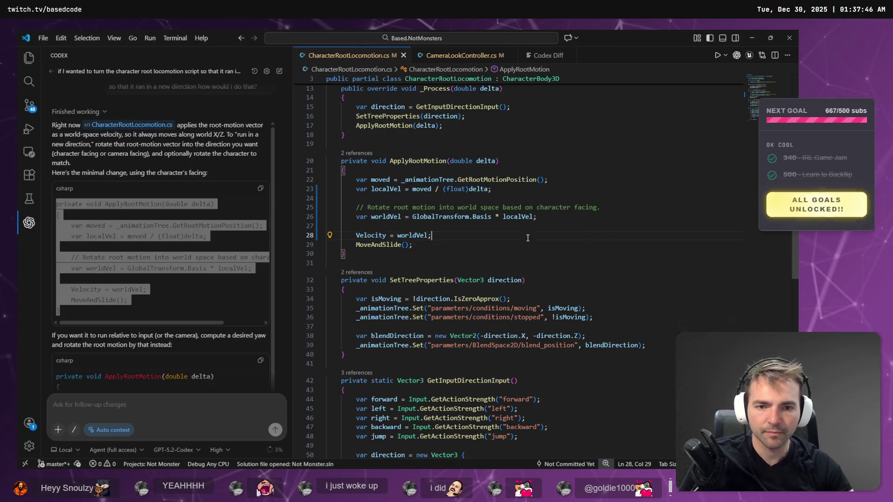
Step: Paste the input-relative snippet over ApplyRootMotion, then undo back to the original deltaMove version
left_click(423, 216)
left_click(525, 218)
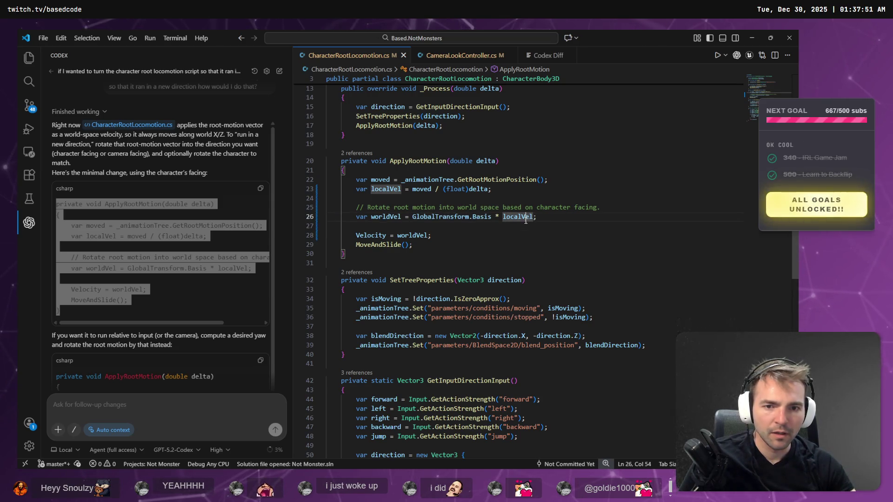
key("ctrl+v")
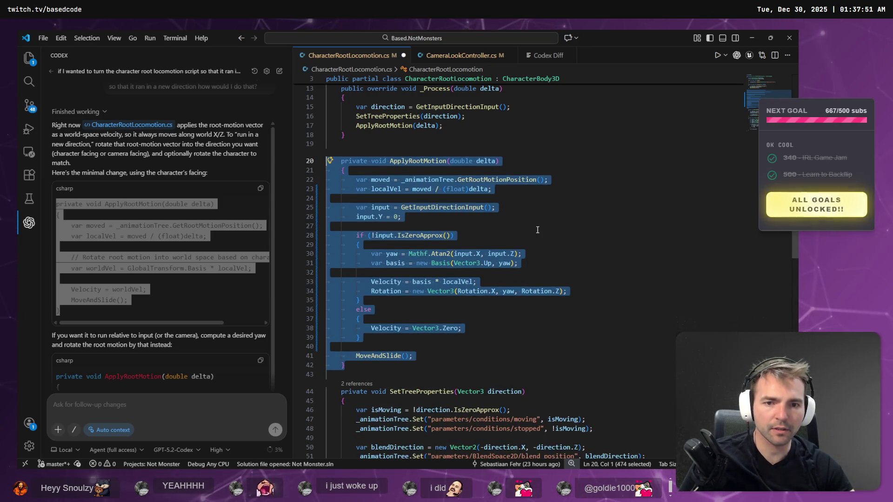
key("ctrl+z")
left_click(537, 230)
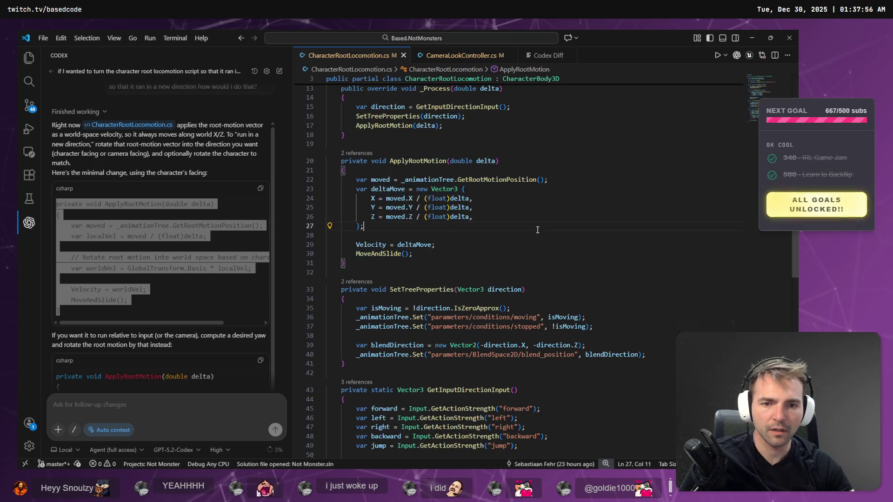
Step: Start a Codex follow-up question and select the input-relative snippet in the reply
left_click(156, 303)
scroll(171, 314, "down", 2)
scroll(171, 314, "down", 5)
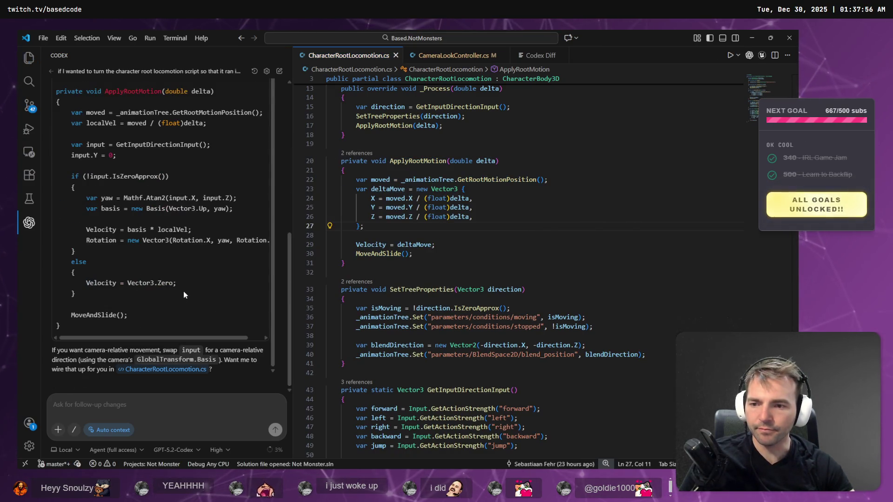
left_click(121, 404)
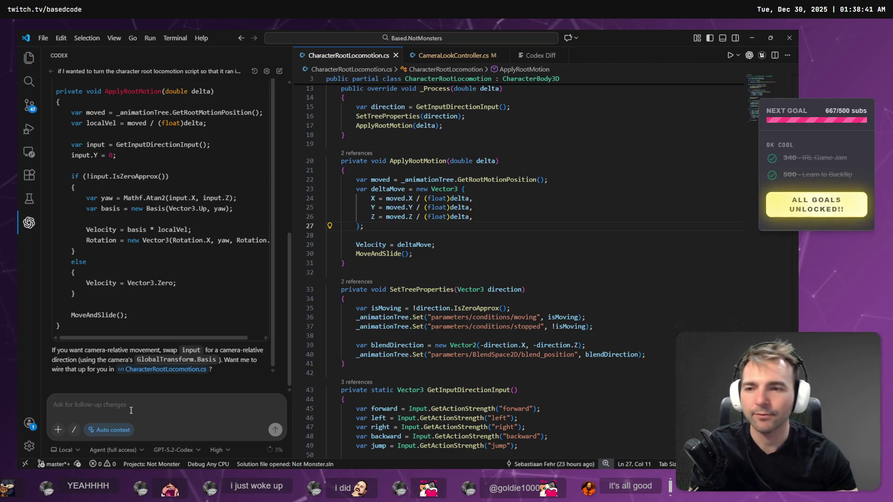
mouse_move(95, 326)
left_mouse_down()
mouse_move(70, 262)
mouse_move(58, 95)
mouse_move(57, 119)
left_mouse_up()
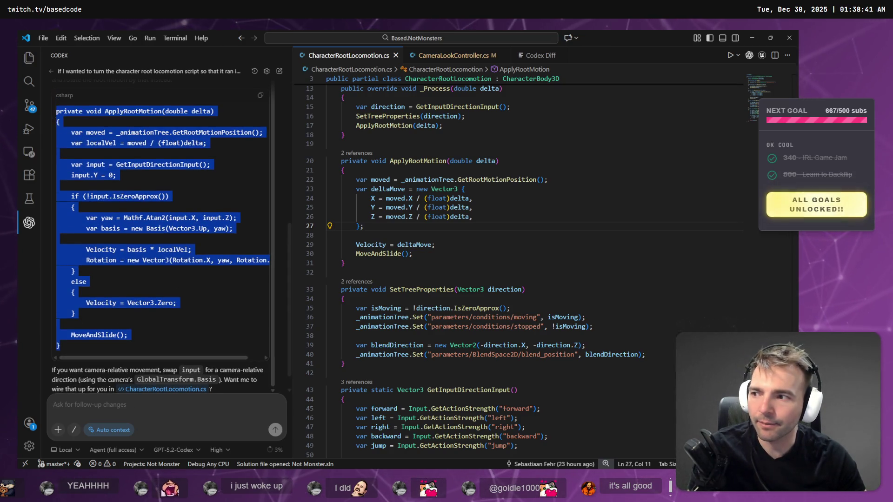
Step: Compare how moved, deltaMove, delta and localVel are used in the script and Codex's suggestion
scroll(116, 201, "down", 1)
left_click(118, 201)
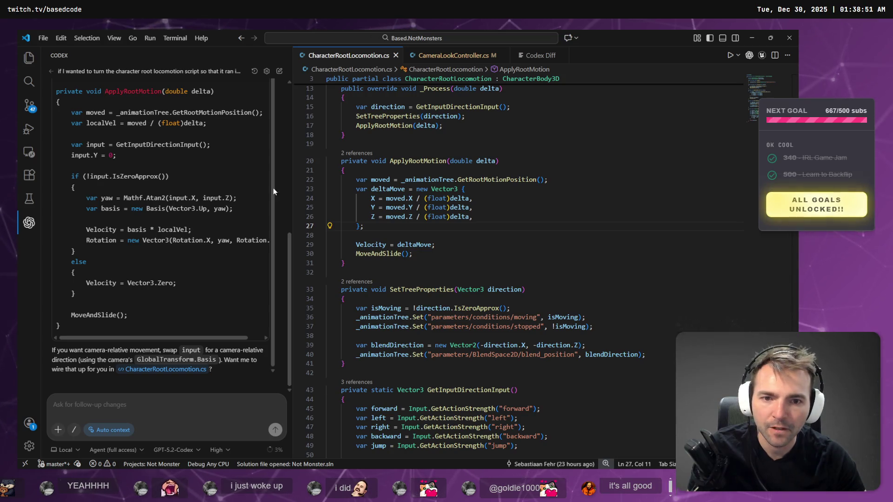
double_click(380, 180)
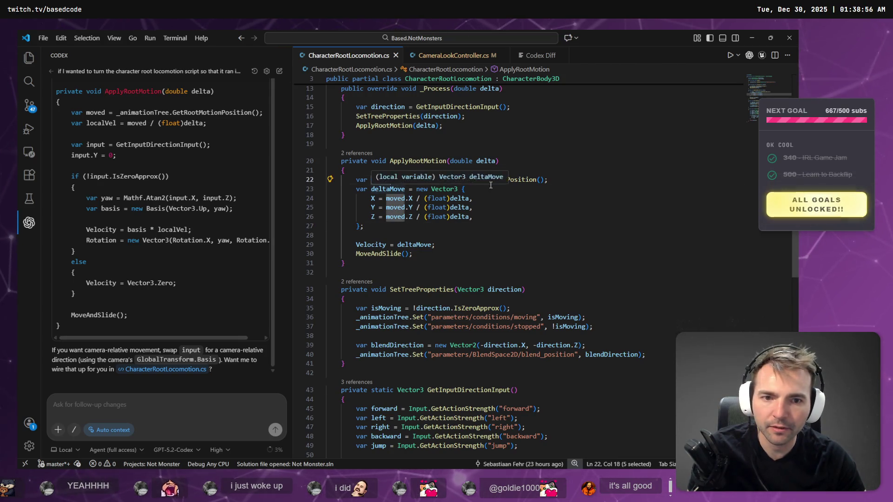
double_click(381, 189)
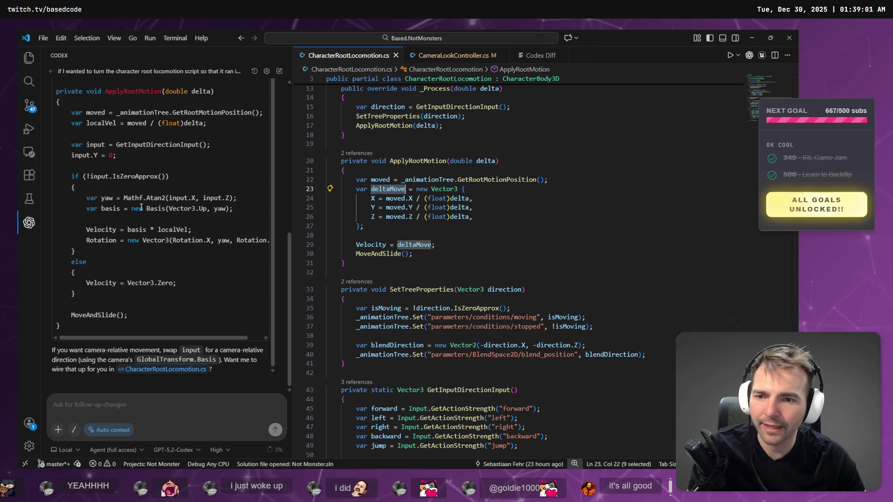
double_click(201, 91)
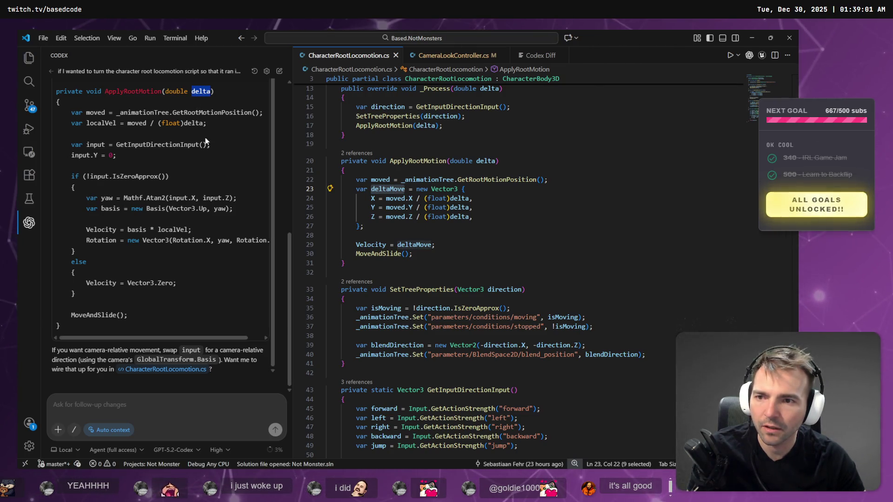
left_click(194, 122)
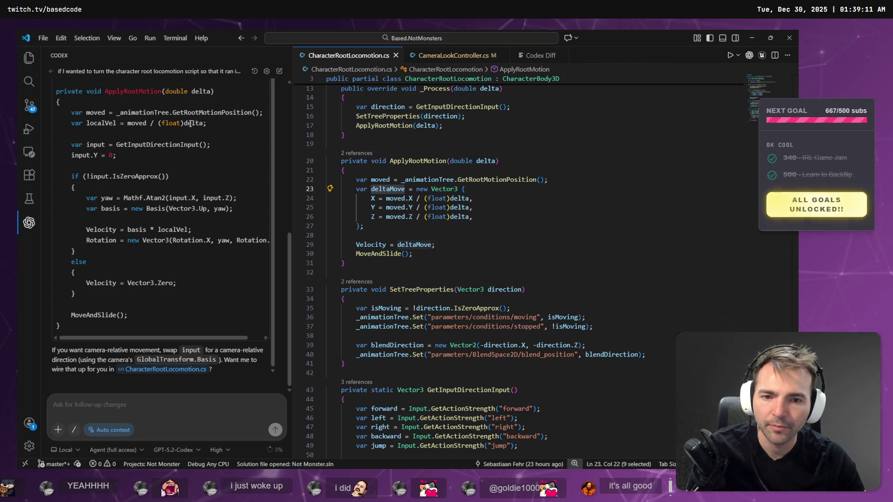
mouse_move(436, 245)
left_mouse_down()
mouse_move(355, 245)
mouse_move(327, 179)
left_mouse_up()
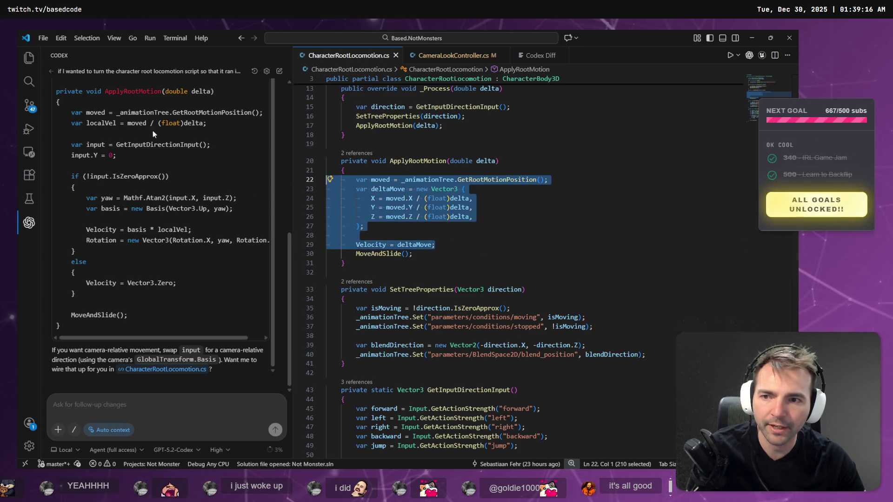
left_click_drag(93, 123, 207, 123)
left_click_drag(356, 235, 276, 191)
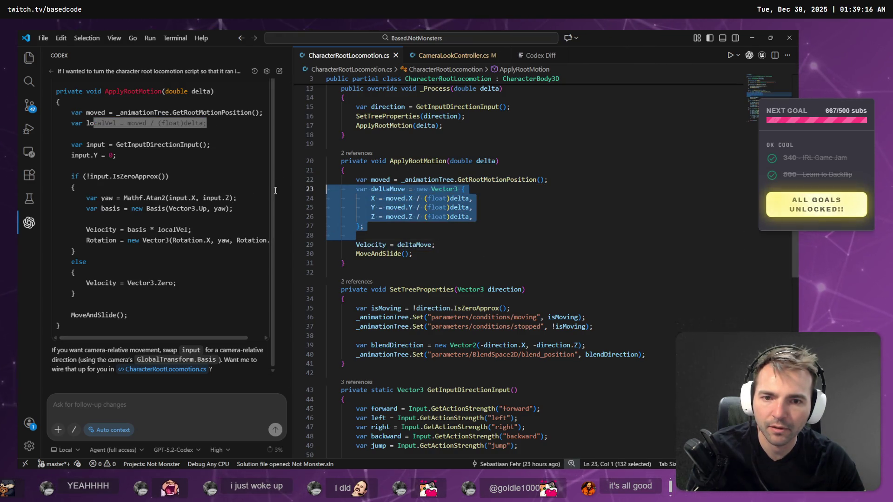
double_click(103, 123)
left_click(412, 217)
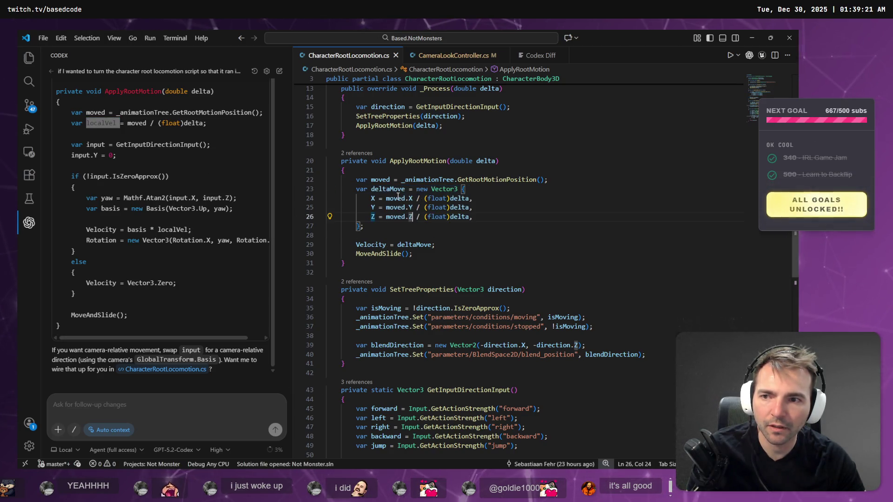
double_click(398, 189)
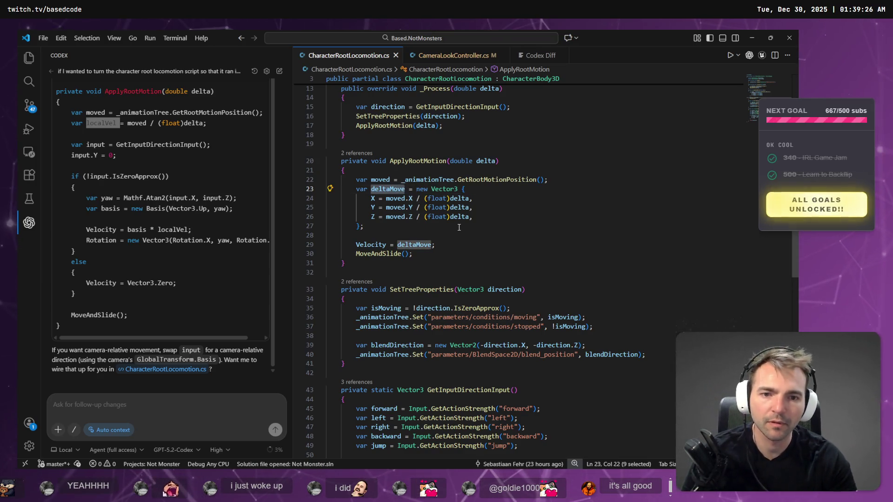
Step: Replace the Vector3 initializer so deltaMove becomes moved / (float)delta
mouse_move(416, 189)
left_mouse_down()
mouse_move(446, 207)
mouse_move(424, 227)
left_mouse_up()
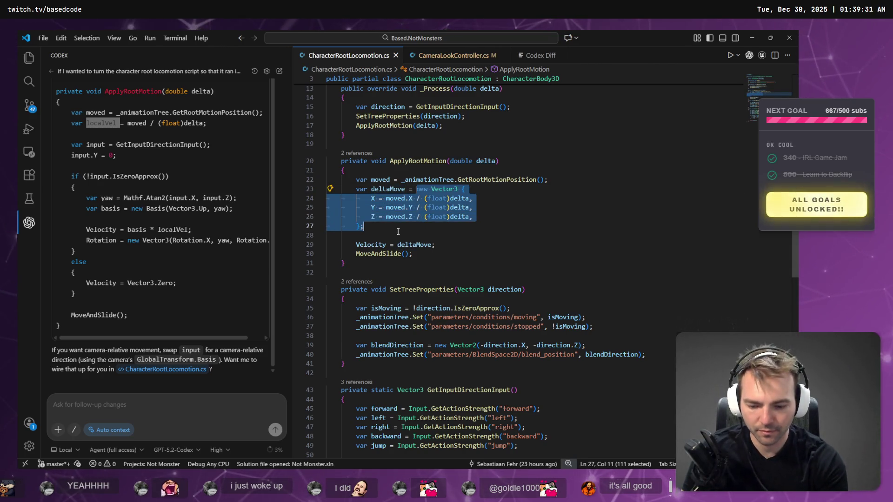
type("moved / (")
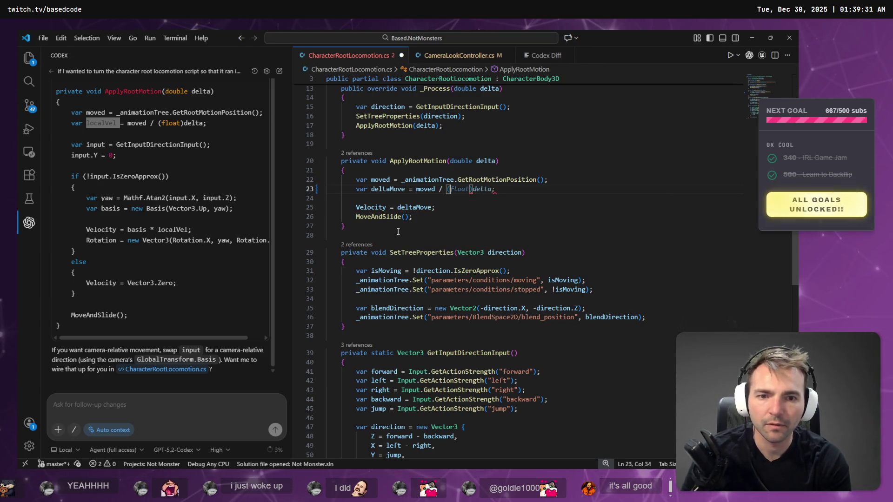
key("Tab")
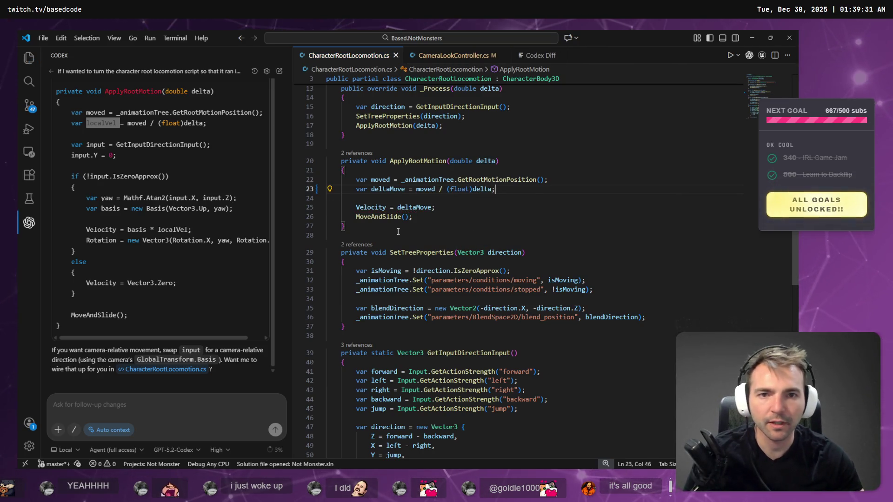
key("alt+Tab")
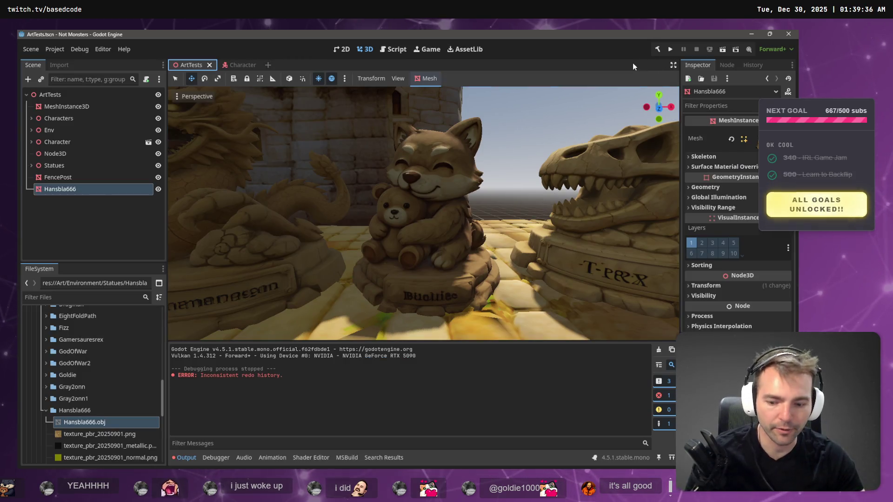
Step: Build and test-run the game twice with the simplified deltaMove, then revisit the Velocity assignment
left_click(656, 50)
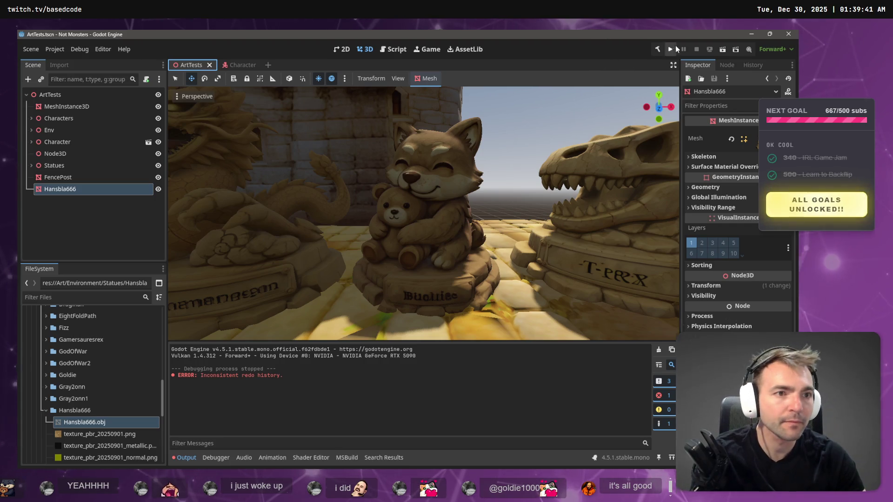
left_click(669, 50)
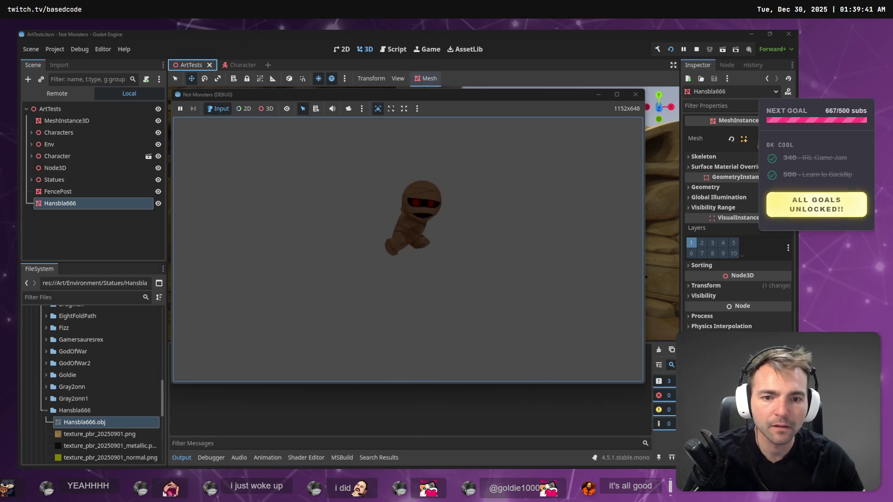
key("F8")
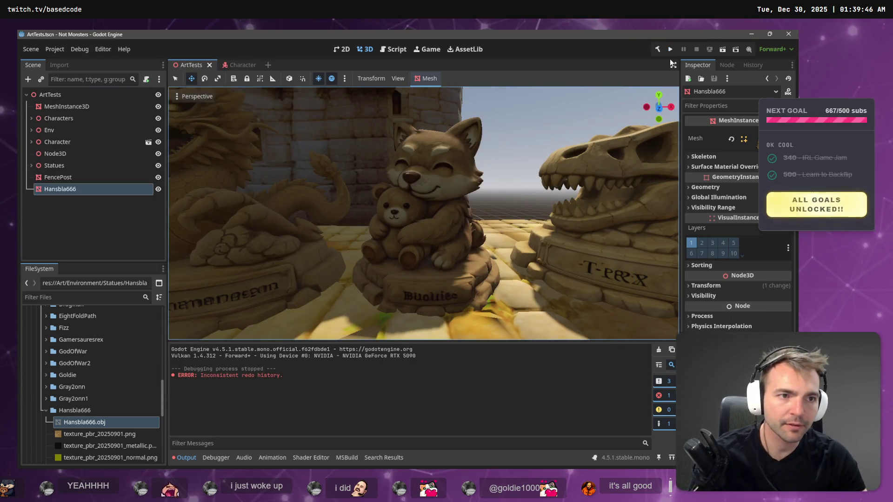
left_click(719, 50)
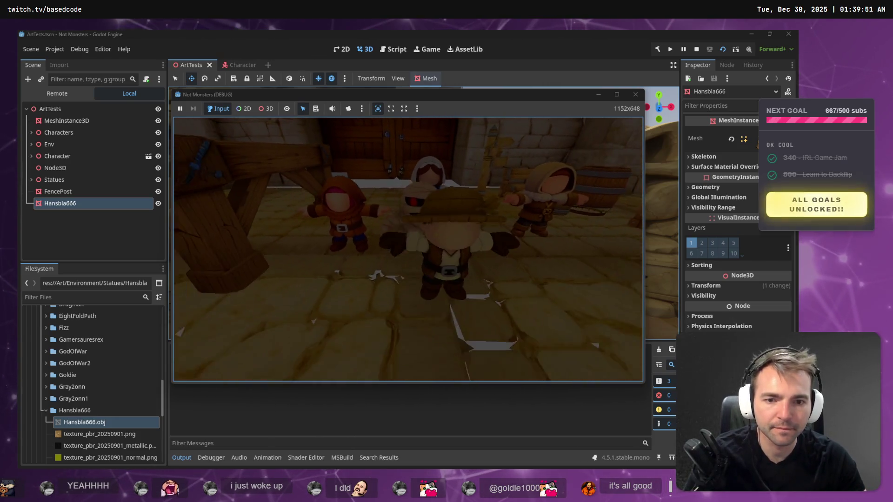
key("F8")
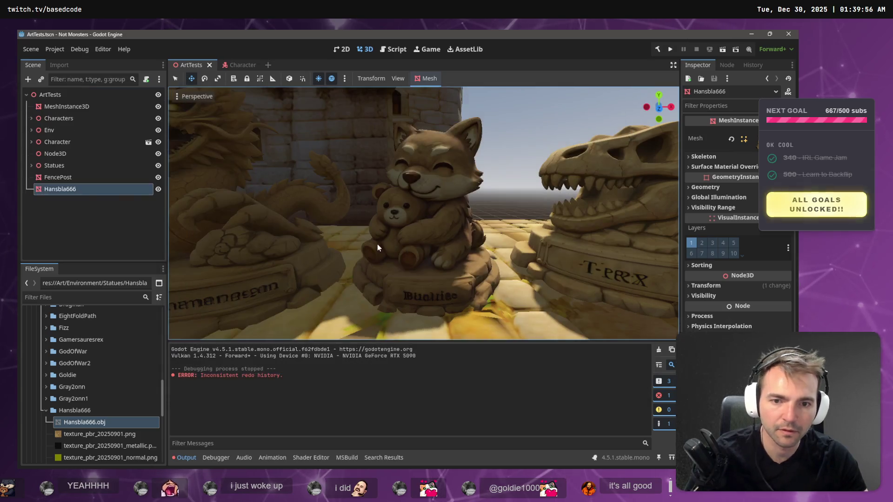
key("alt+Tab")
left_click(387, 188)
left_click(367, 207)
left_click(419, 207)
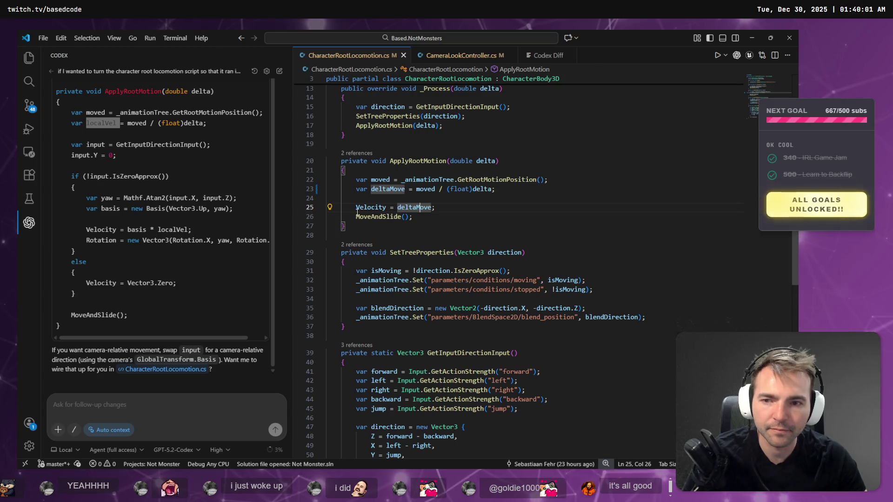
left_click(114, 144)
left_click_drag(225, 145, 69, 155)
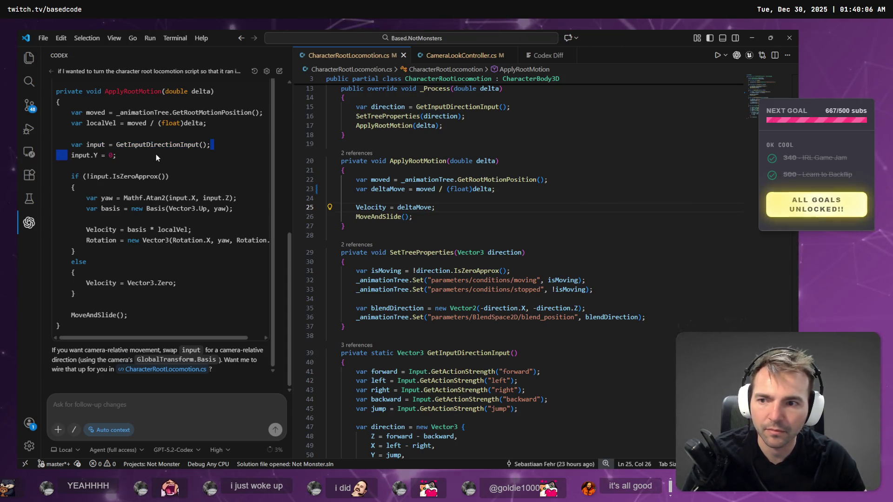
left_click_drag(239, 144, 70, 148)
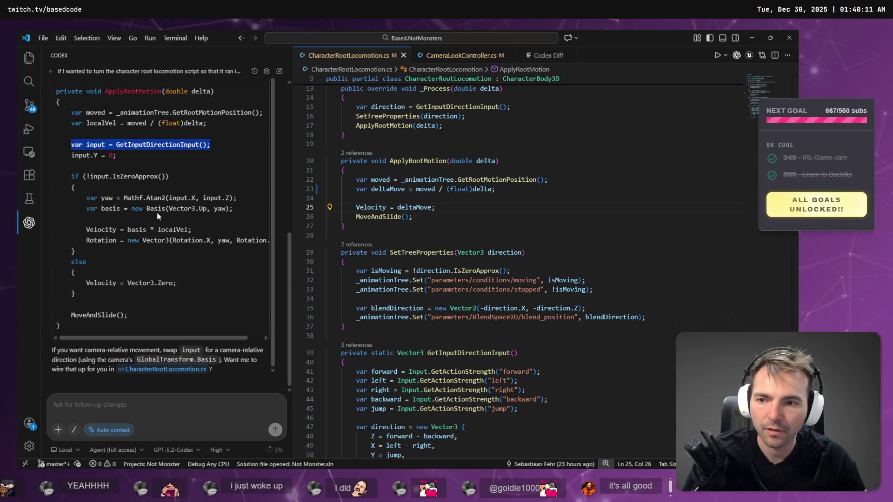
left_click(474, 200)
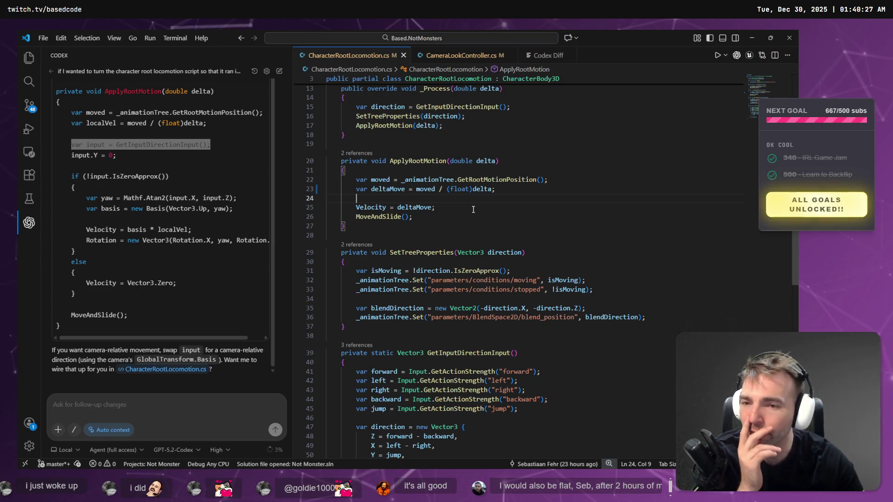
scroll(137, 197, "up", 8)
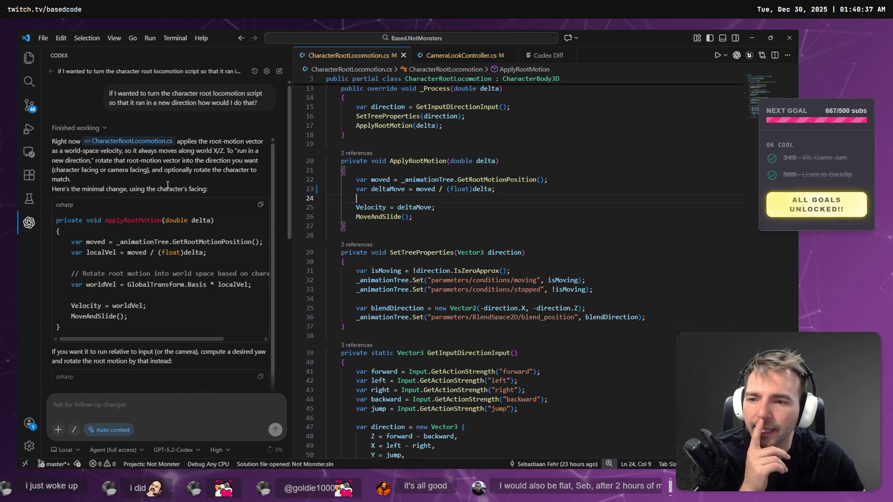
scroll(188, 201, "down", 3)
scroll(189, 201, "down", 1)
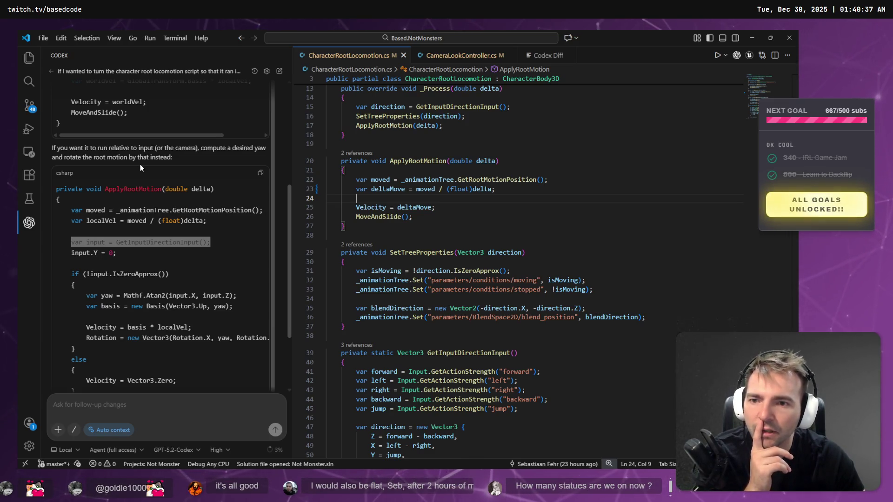
scroll(141, 164, "down", 2)
left_click(152, 413)
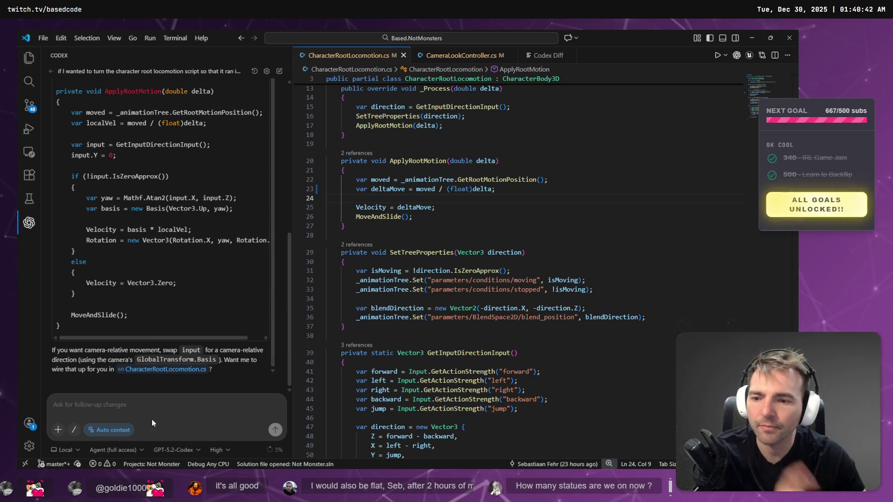
key("super+h")
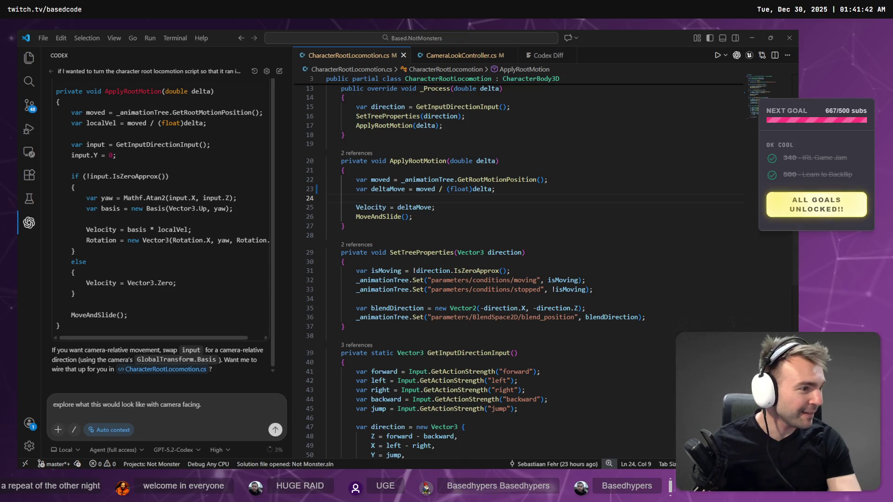
Step: Resume the paused Fall Guys YouTube video in Chrome
key("alt+Tab")
left_click(182, 291)
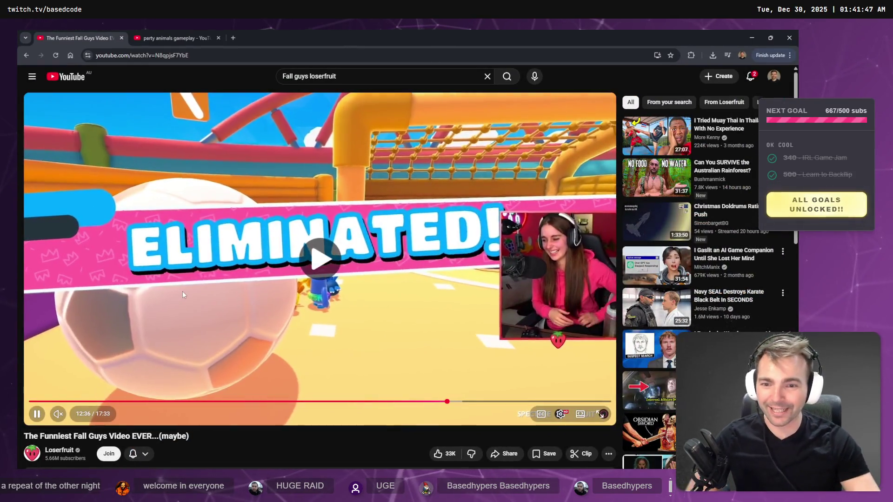
Step: Put the Fall Guys video in full screen
key("f")
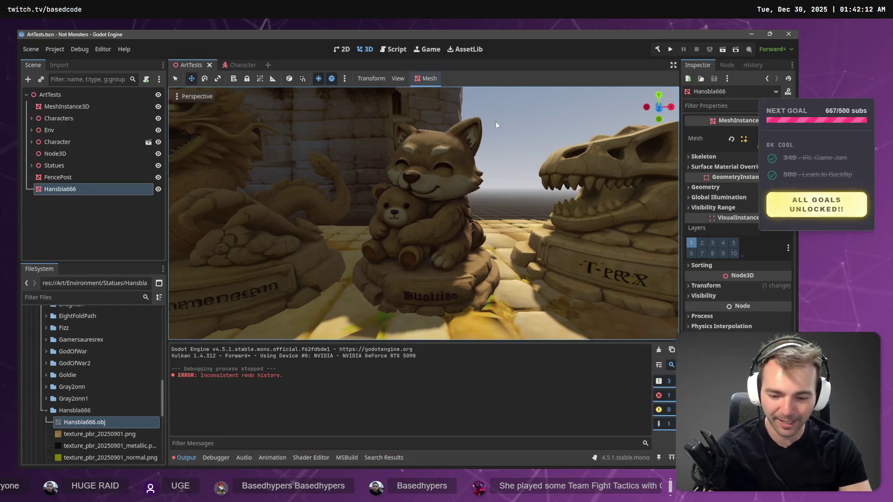
Step: Launch the game, walk the mummy across the plank and cobblestone floor, then stop it
key("F5")
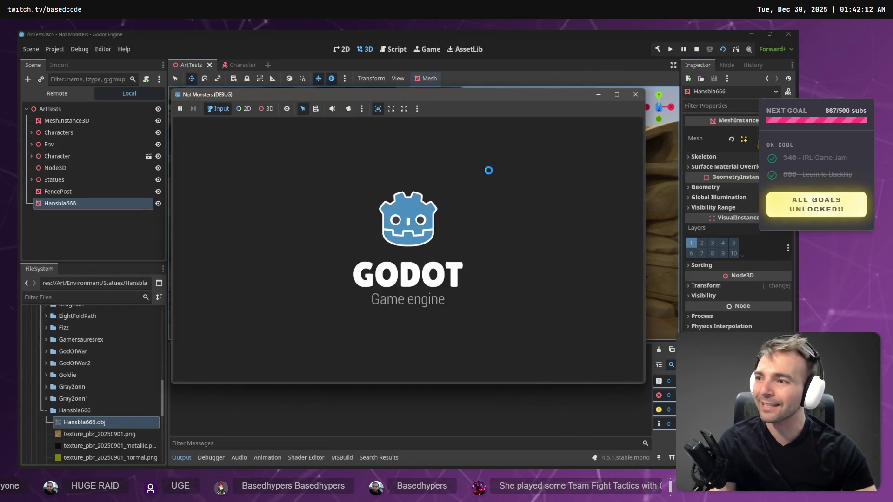
key("w")
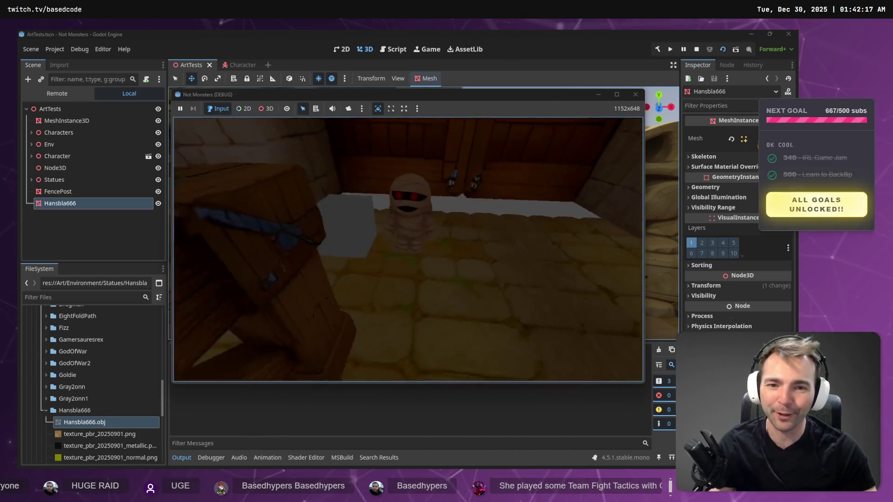
key("w")
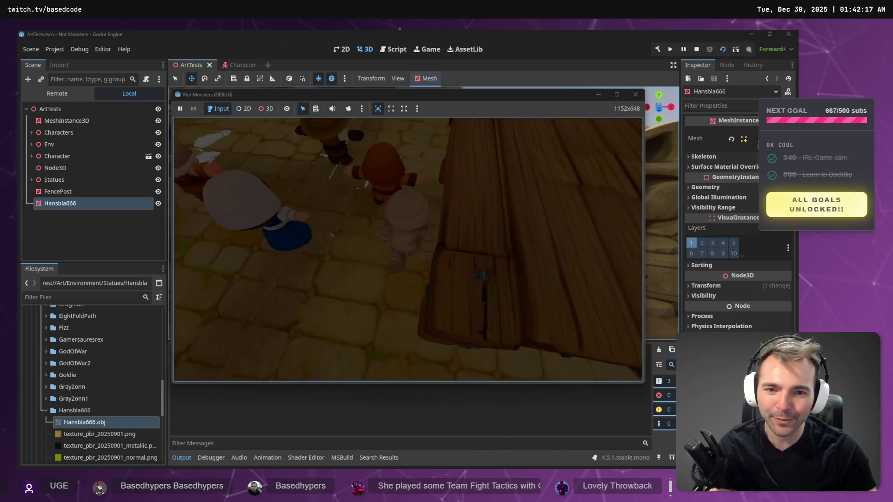
key("w")
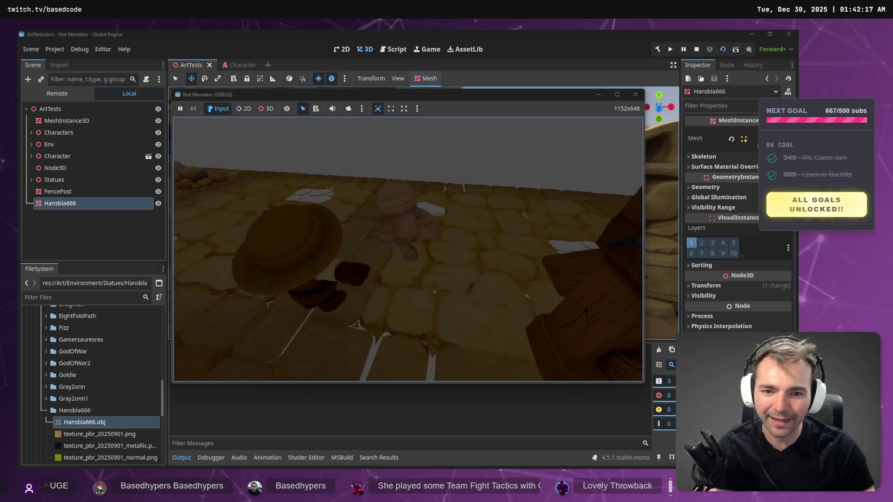
key("w")
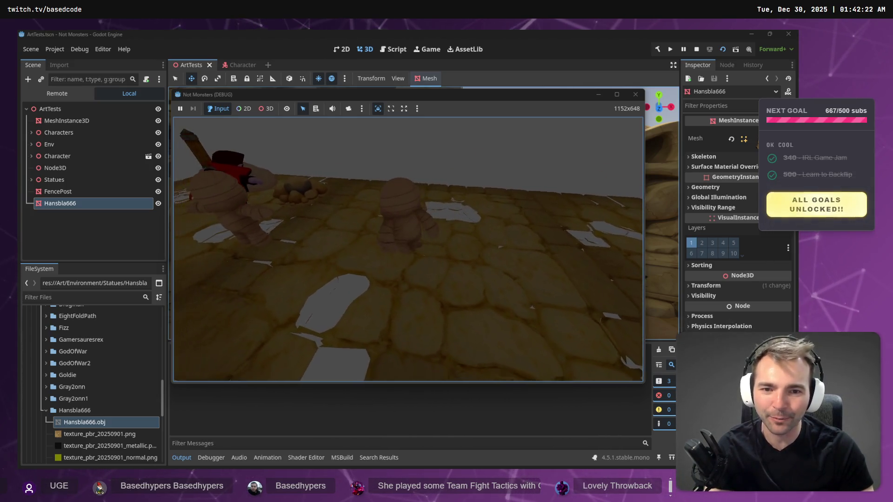
key("w")
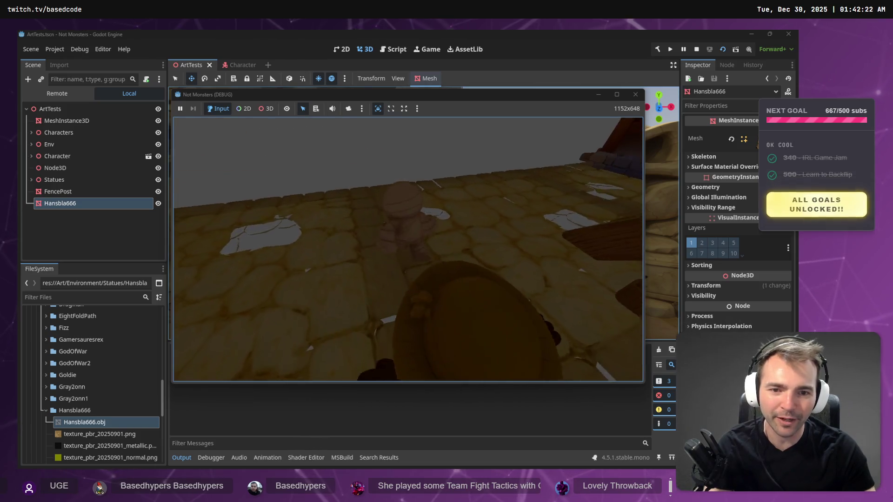
key("w")
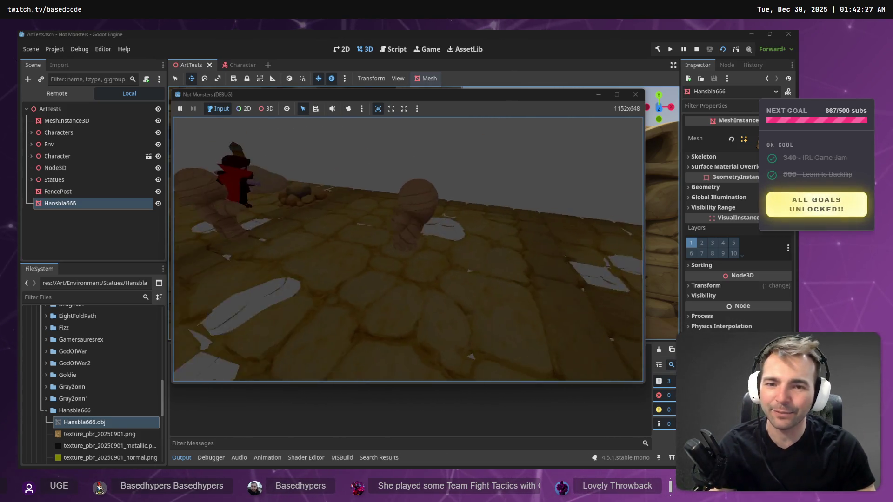
key("w")
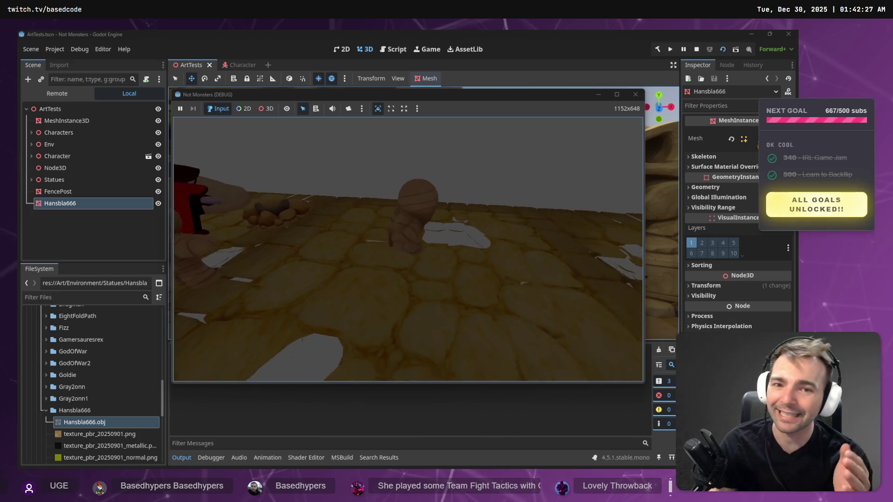
key("w")
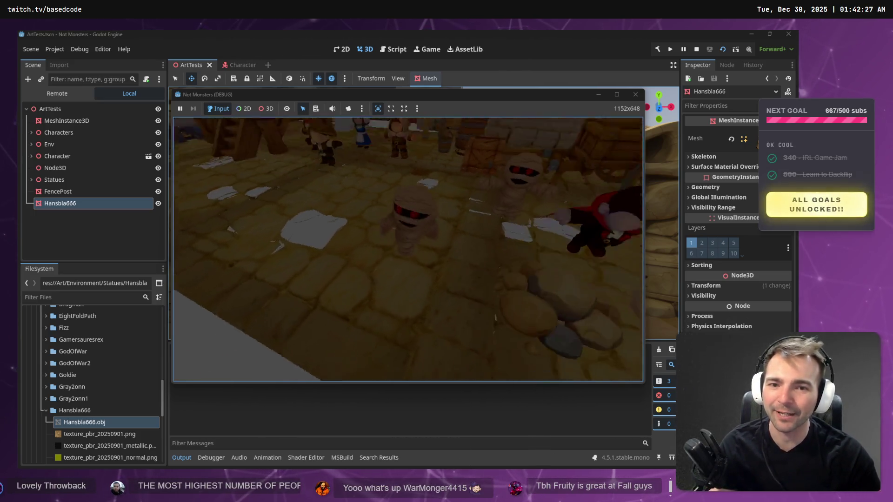
key("w")
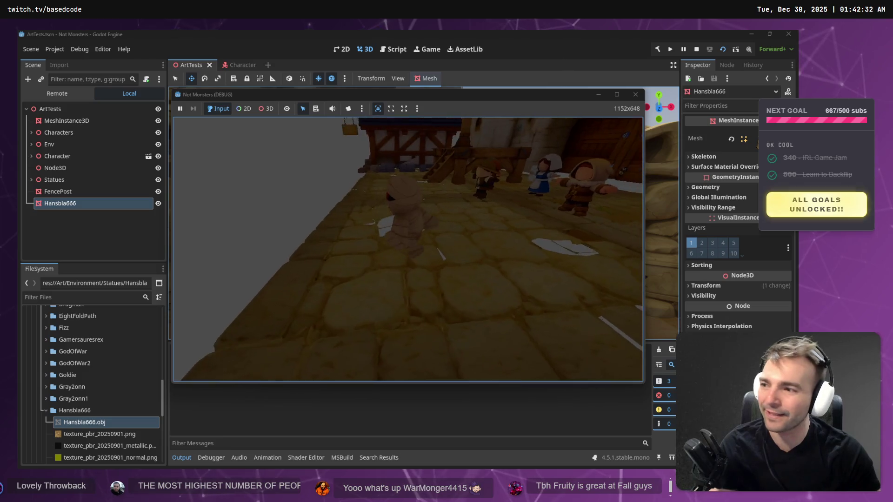
key("F8")
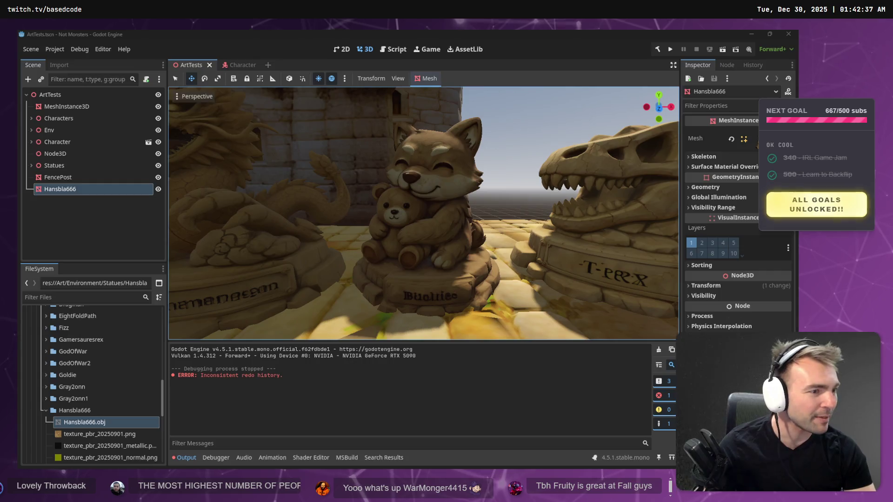
key("alt+Tab")
scroll(464, 331, "down", 10)
Step: Review the Not Monsters title card and its bullet-point text block
mouse_move(464, 331)
left_mouse_down()
mouse_move(588, 283)
mouse_move(547, 250)
left_mouse_up()
scroll(588, 284, "up", 5)
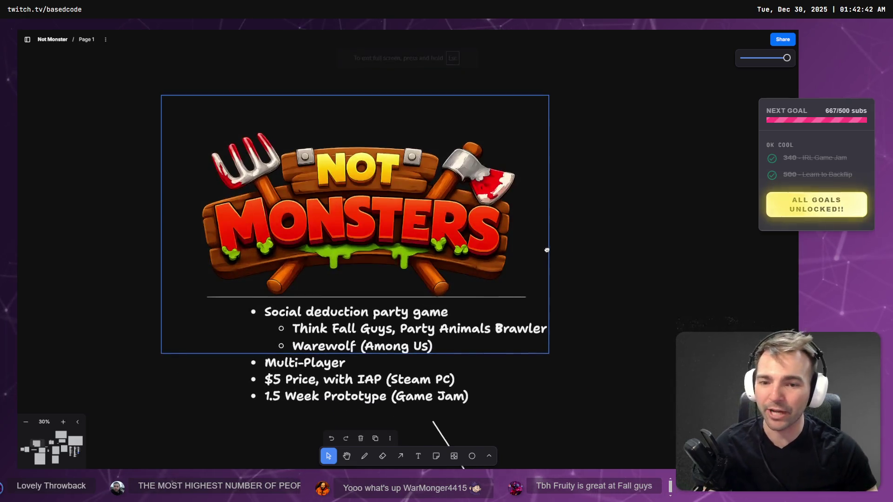
left_click(634, 246)
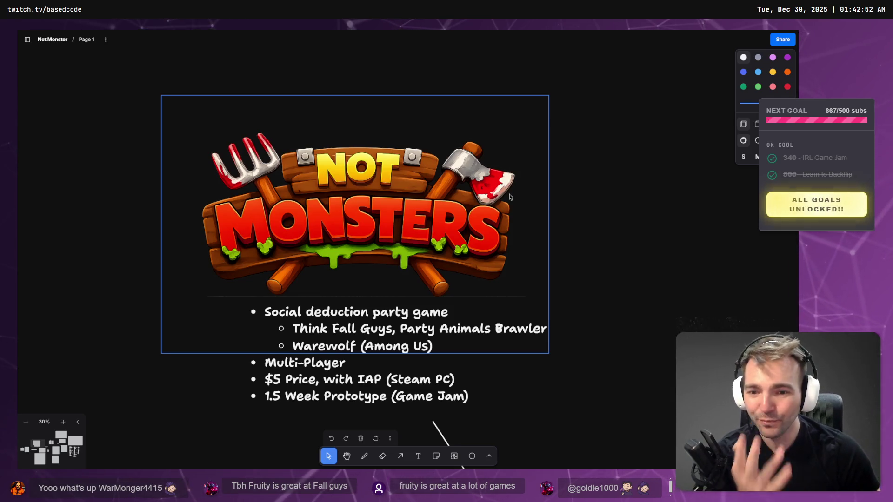
scroll(612, 253, "down", 5)
scroll(611, 251, "up", 3)
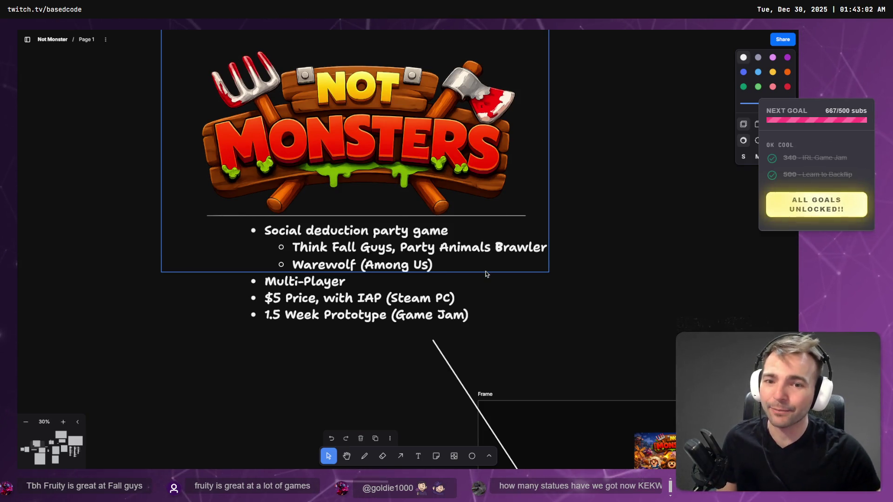
left_click(379, 283)
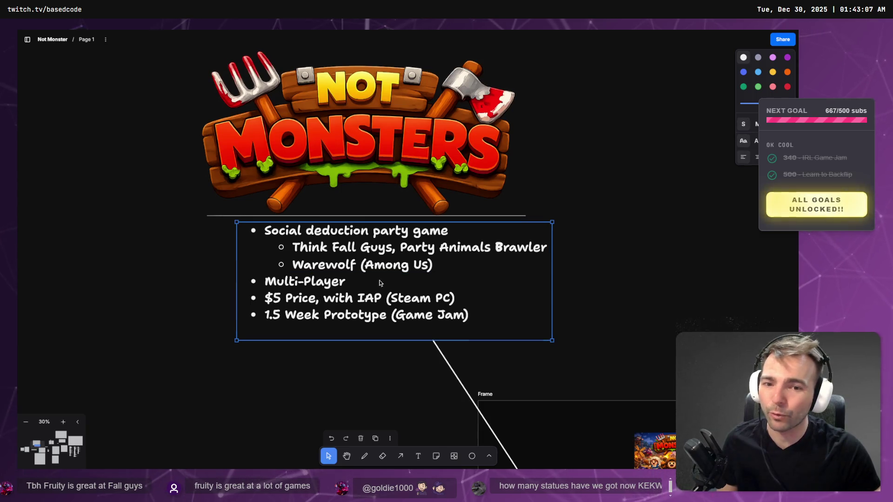
scroll(548, 315, "right", 5)
scroll(471, 219, "down", 3)
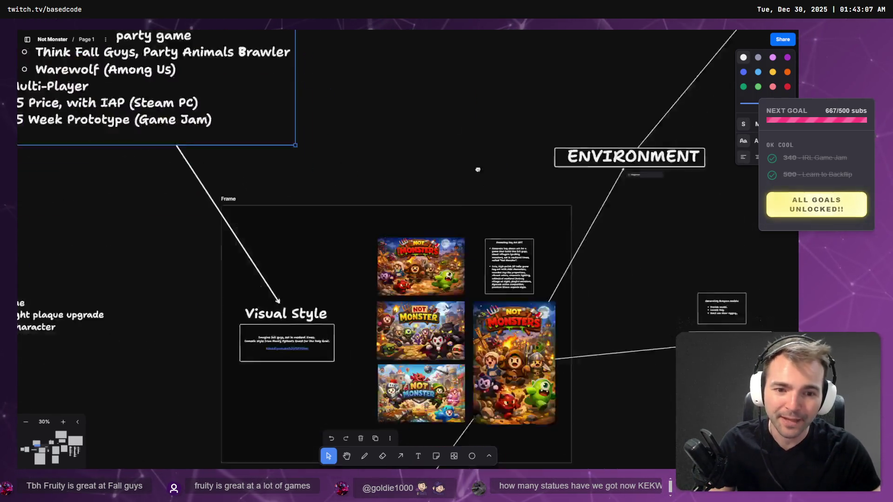
scroll(406, 157, "up", 8)
Step: Scroll down to inspect the night-phase and town-square voting screen mockups
scroll(304, 230, "down", 2)
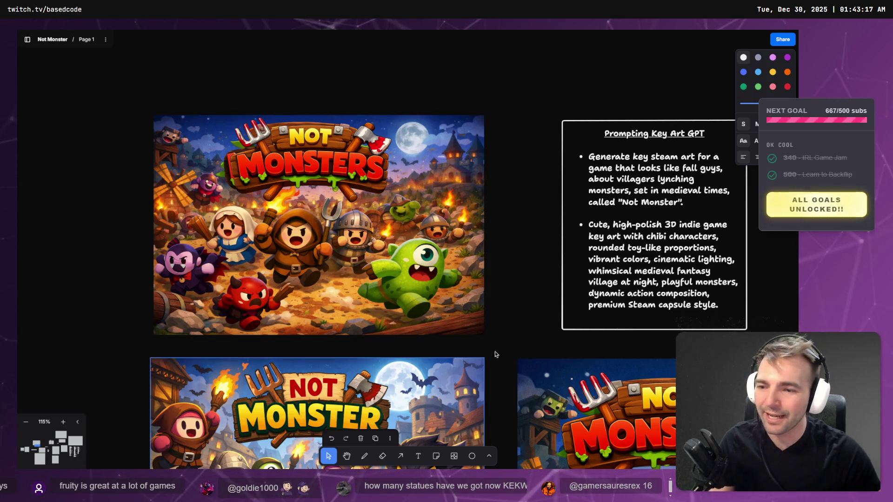
scroll(437, 238, "down", 10)
scroll(470, 263, "down", 5)
scroll(399, 169, "down", 5)
scroll(423, 281, "down", 5)
scroll(387, 246, "up", 5)
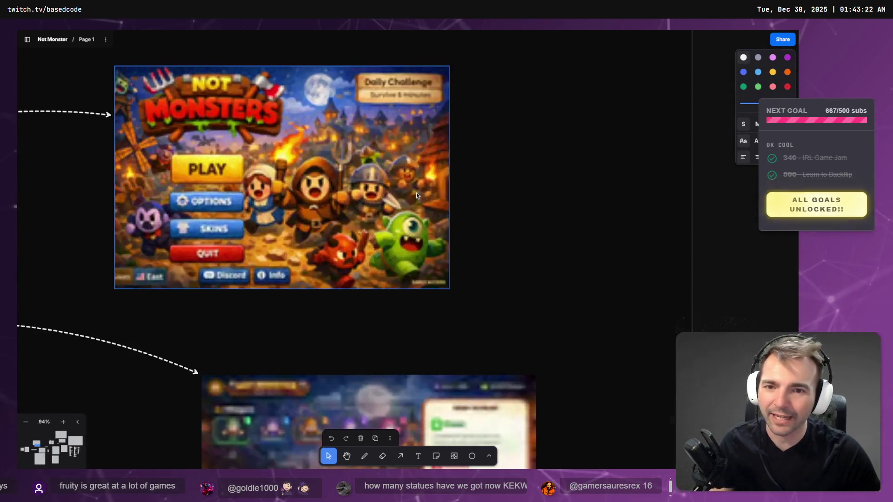
scroll(417, 192, "down", 5)
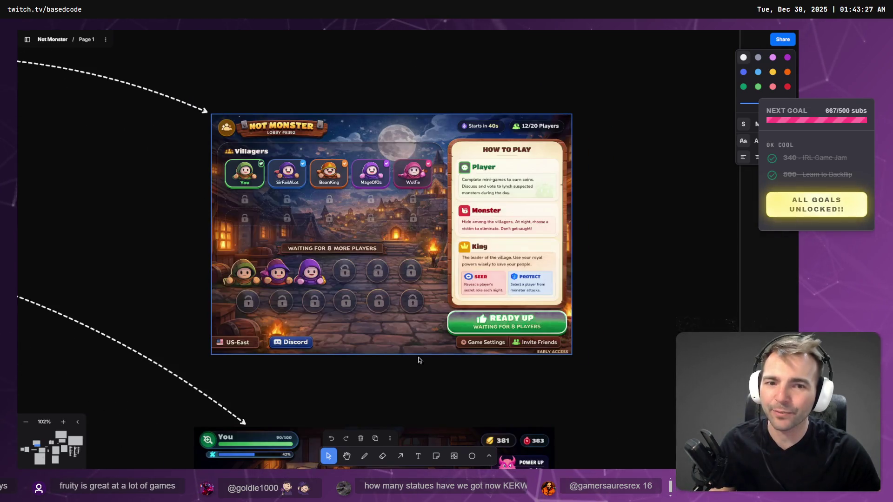
scroll(496, 237, "down", 5)
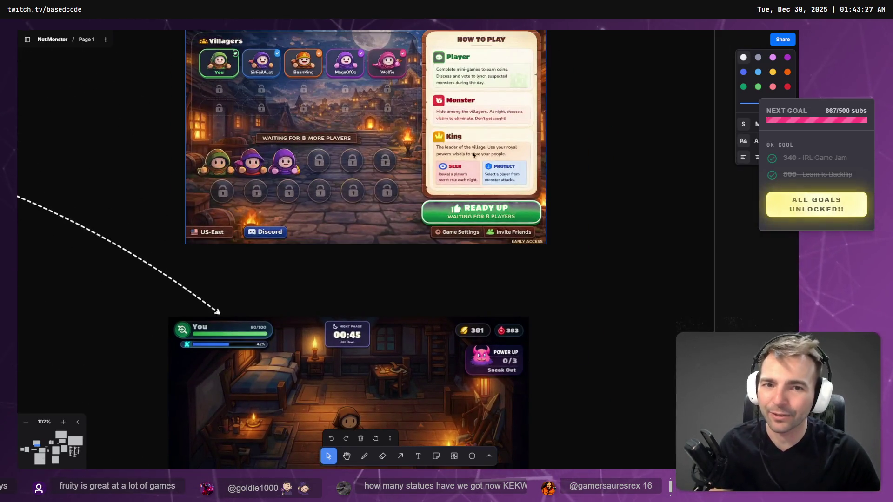
scroll(333, 247, "down", 8)
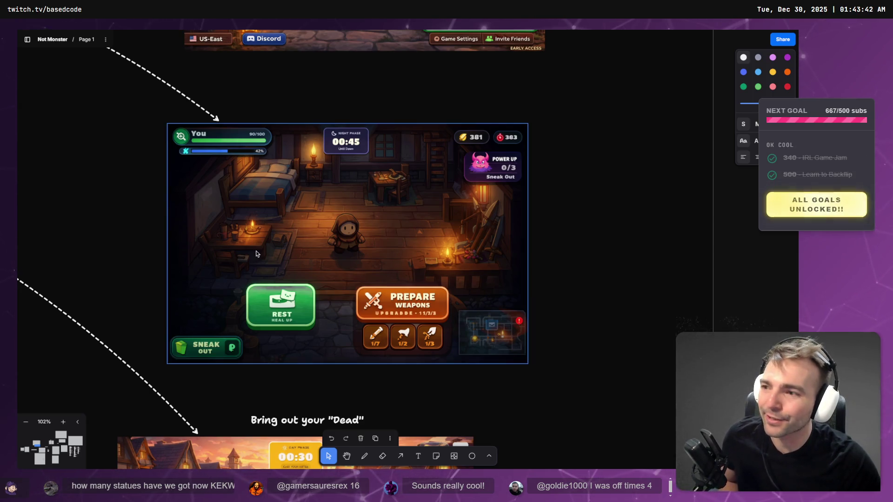
left_click(115, 196)
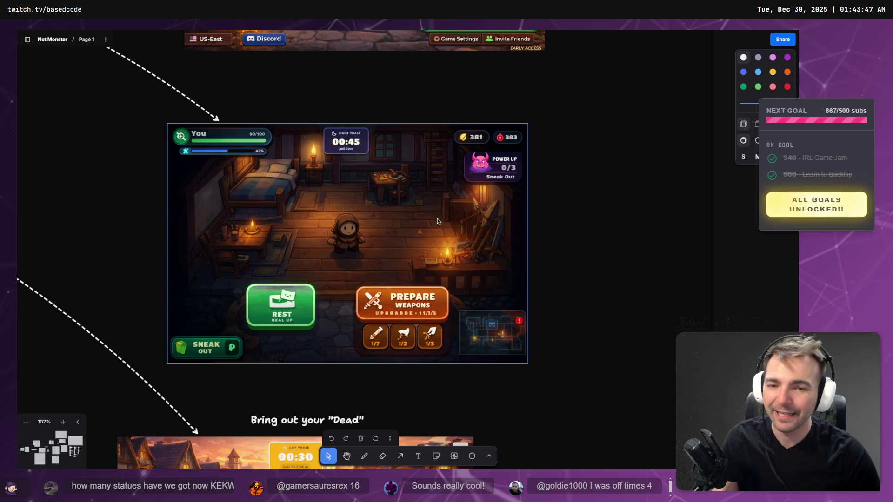
scroll(438, 221, "down", 7)
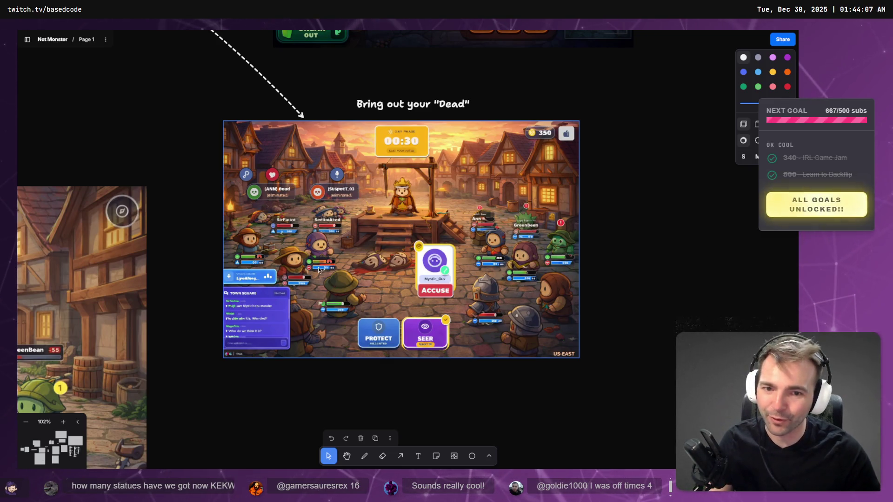
left_click(315, 116)
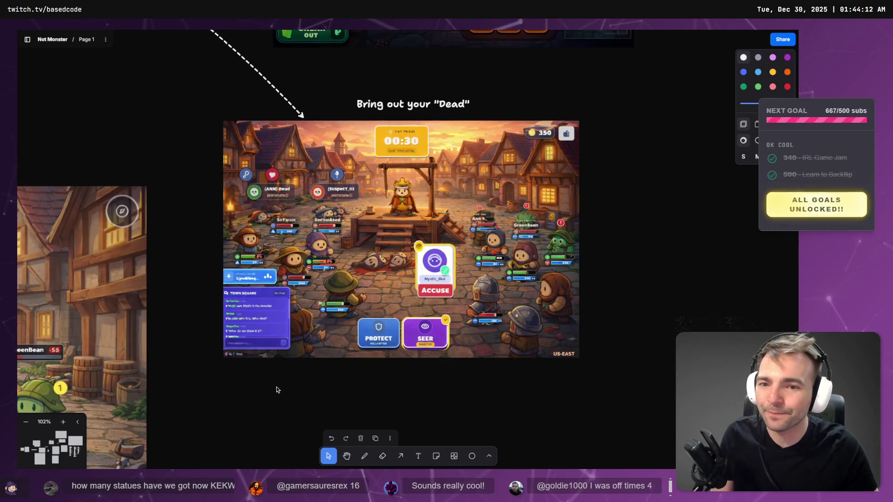
scroll(281, 367, "left", 2)
scroll(281, 367, "down", 1)
scroll(390, 316, "left", 10)
scroll(497, 282, "down", 2)
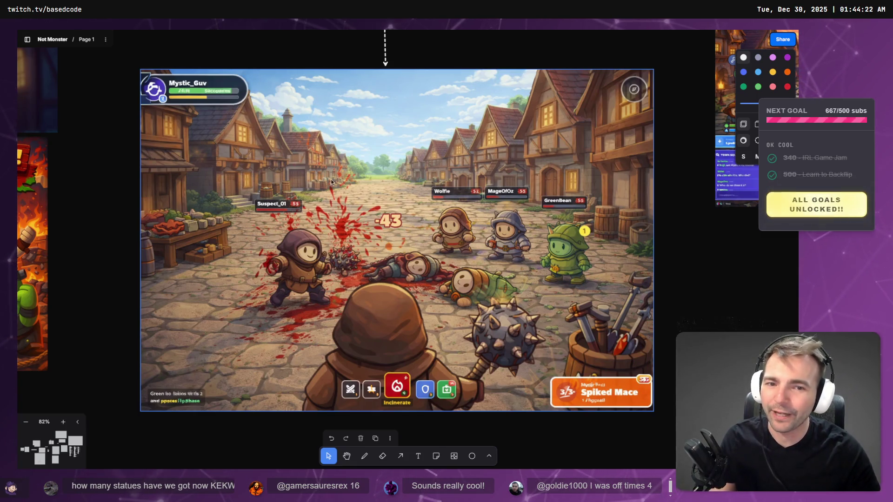
scroll(228, 278, "left", 10)
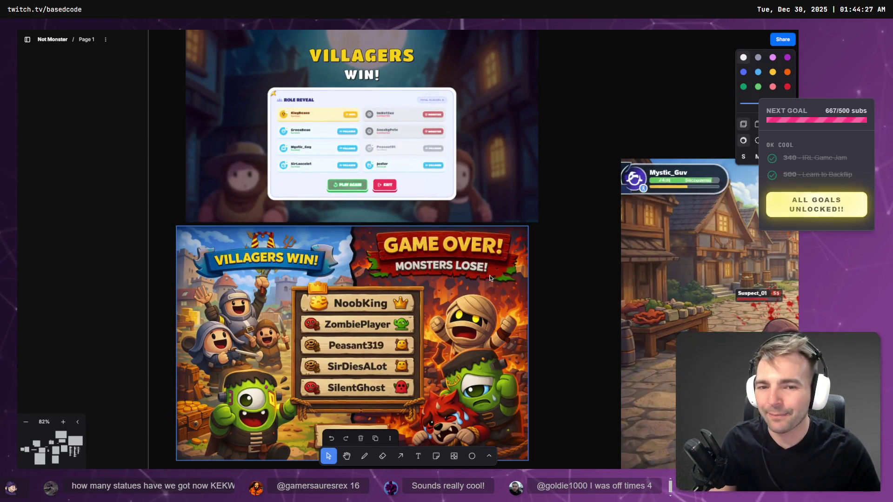
scroll(356, 257, "down", 5)
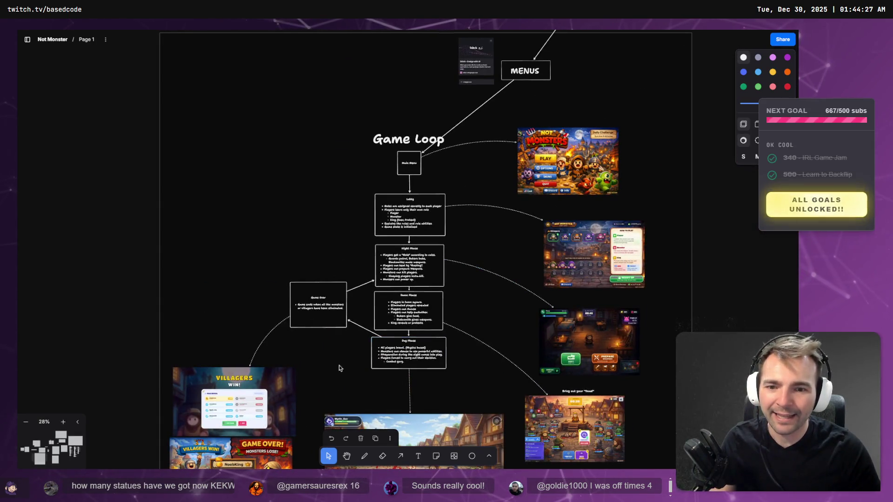
scroll(588, 335, "up", 8)
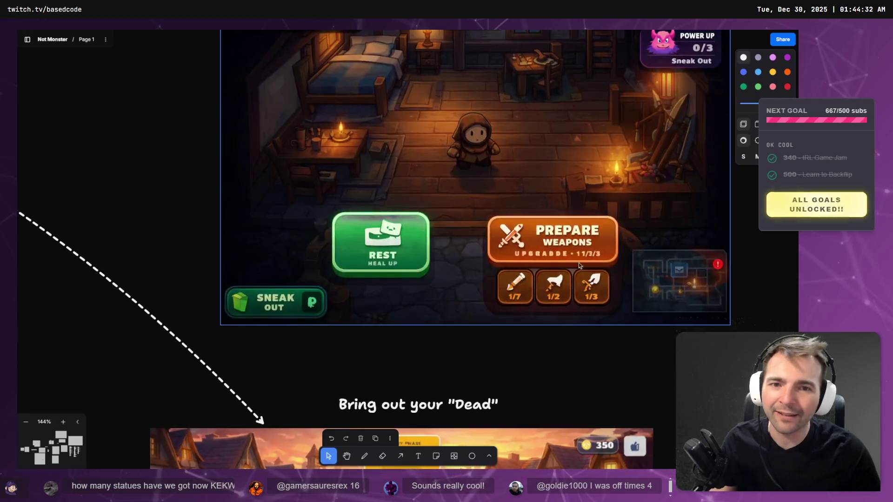
scroll(423, 220, "down", 7)
scroll(507, 171, "up", 15)
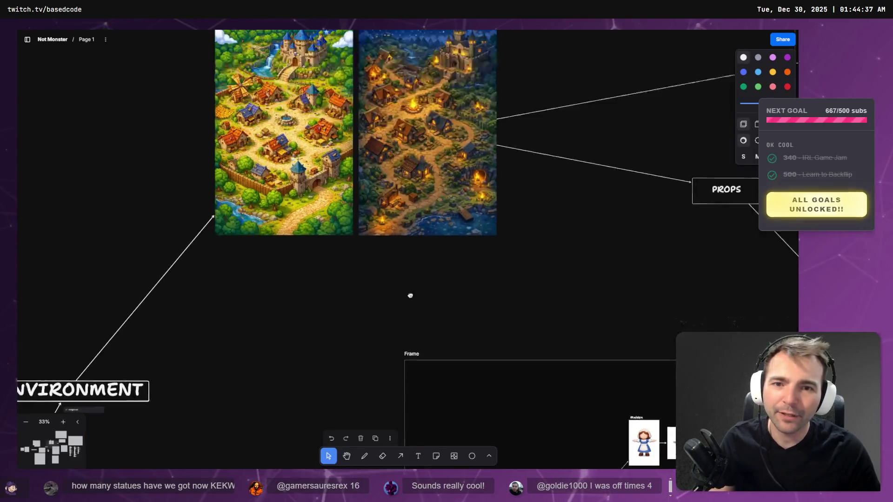
scroll(411, 271, "up", 4)
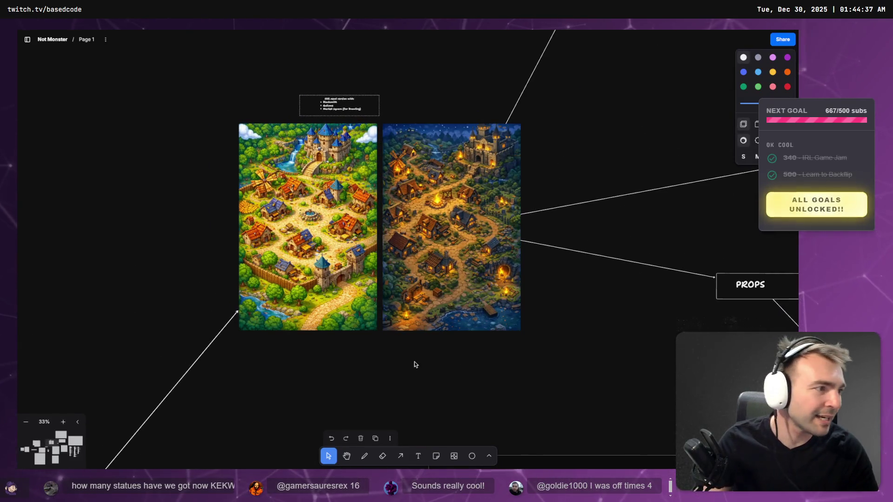
key("alt+Tab")
Step: Fly the viewport over the village square, statue wall and castle gate, then run with F5
key("s")
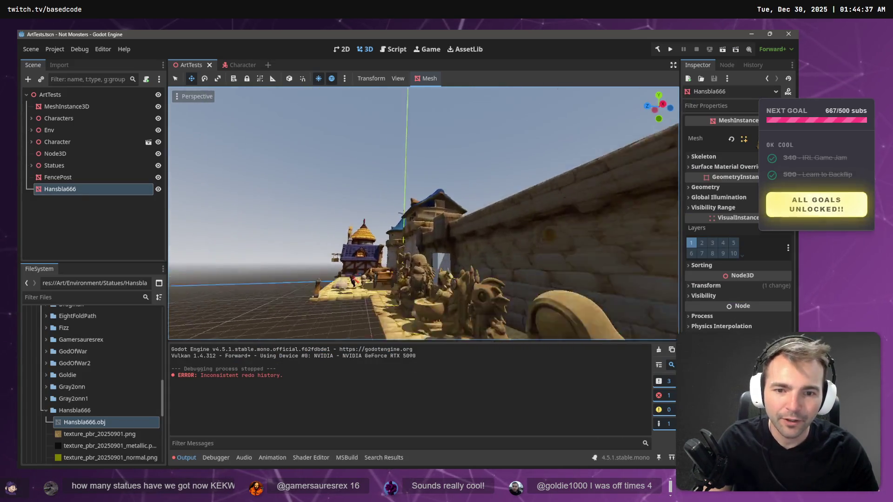
key("e")
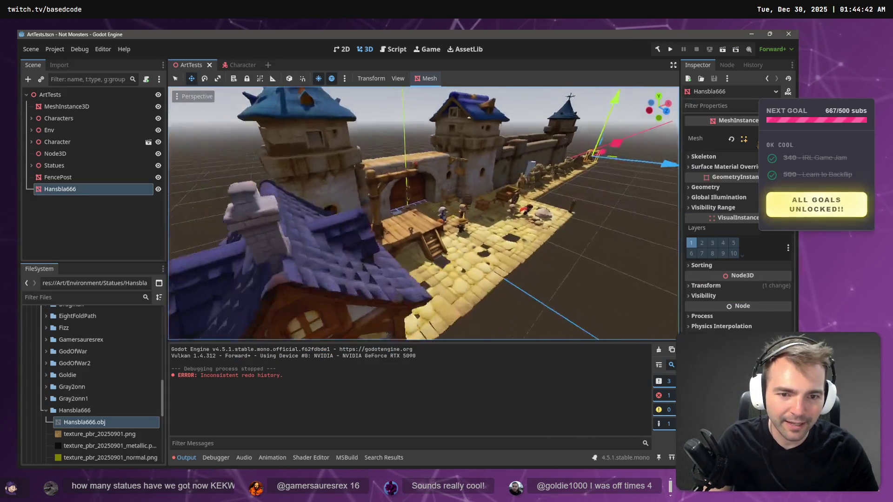
key("q")
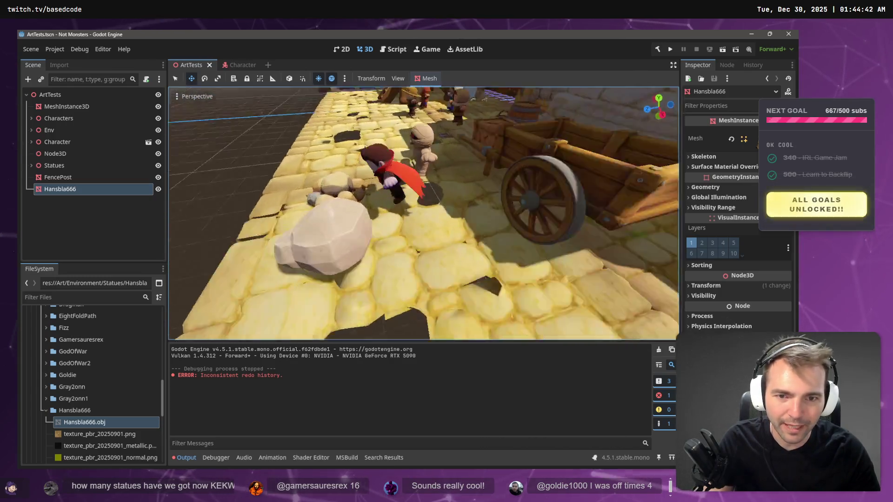
key("a")
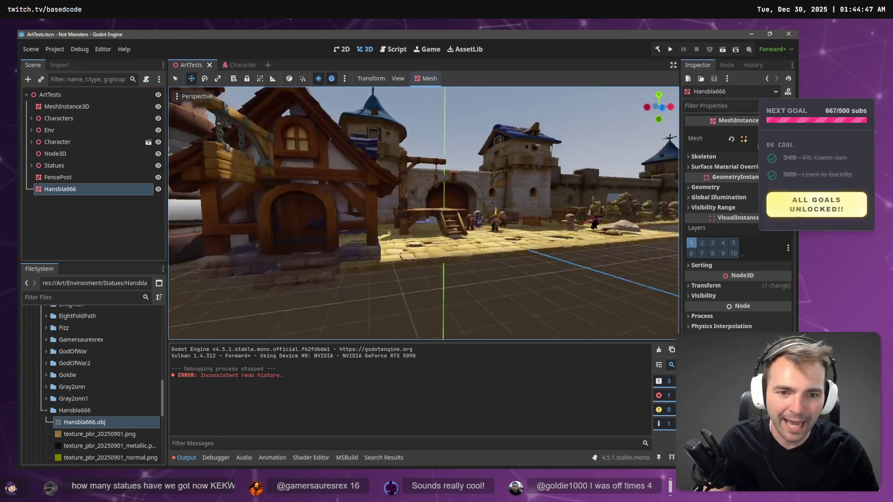
key("s")
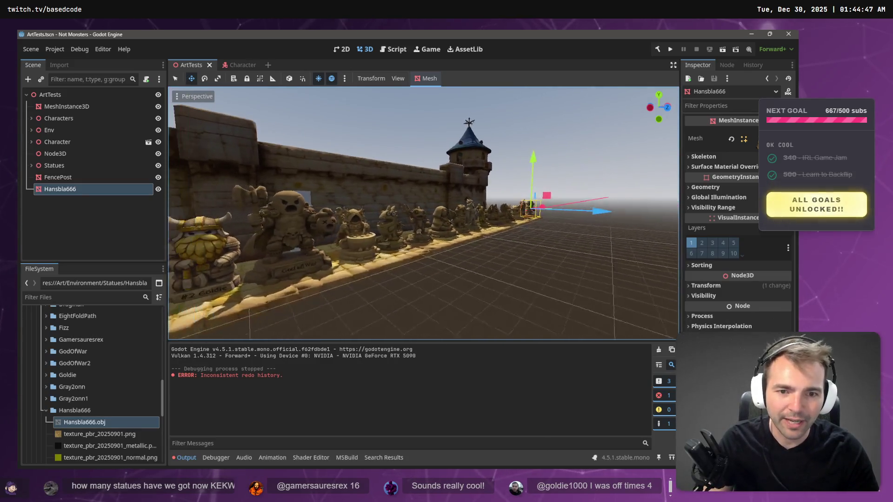
key("d")
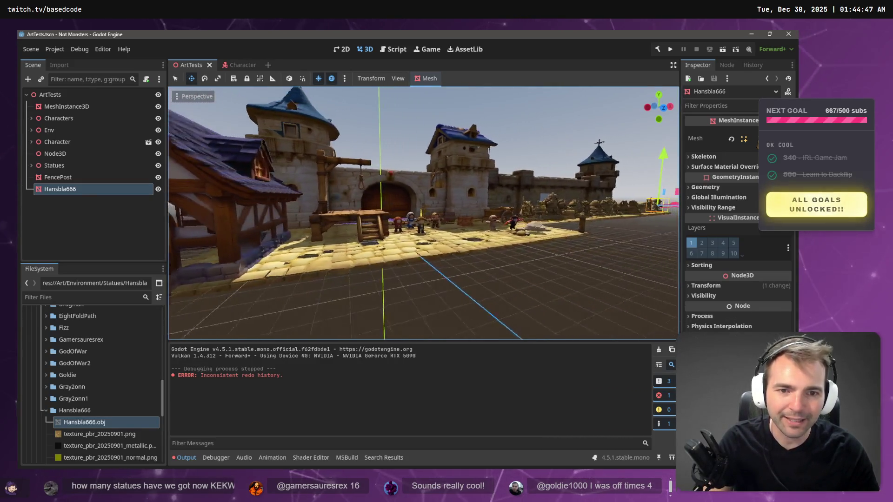
key("F5")
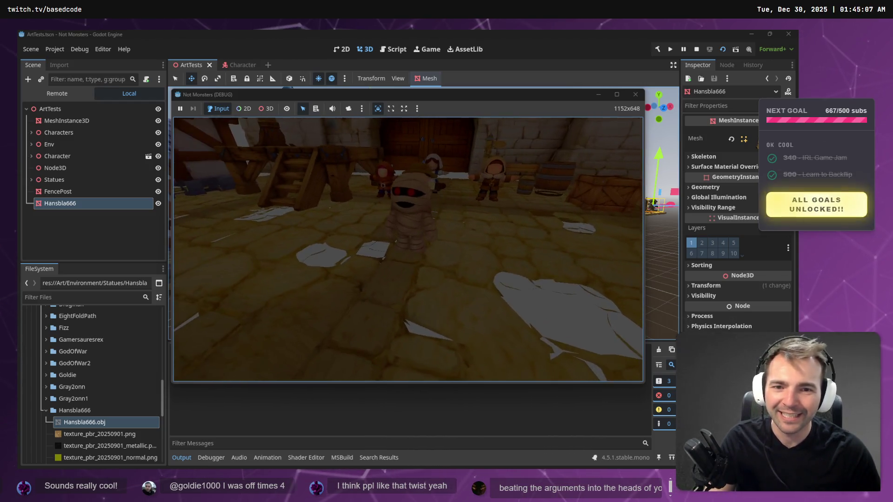
Step: Stop the Not Monsters debug run with F8 and return to the village courtyard scene
key("F8")
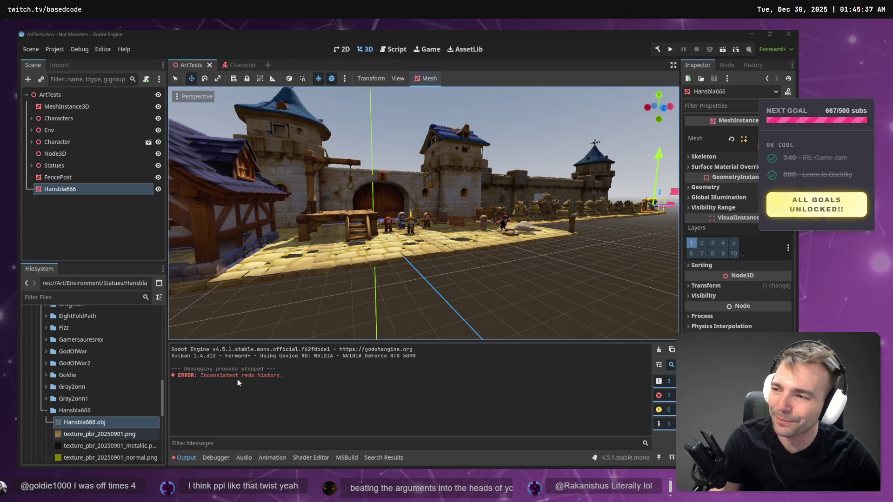
left_click_drag(512, 234, 456, 231)
key("w")
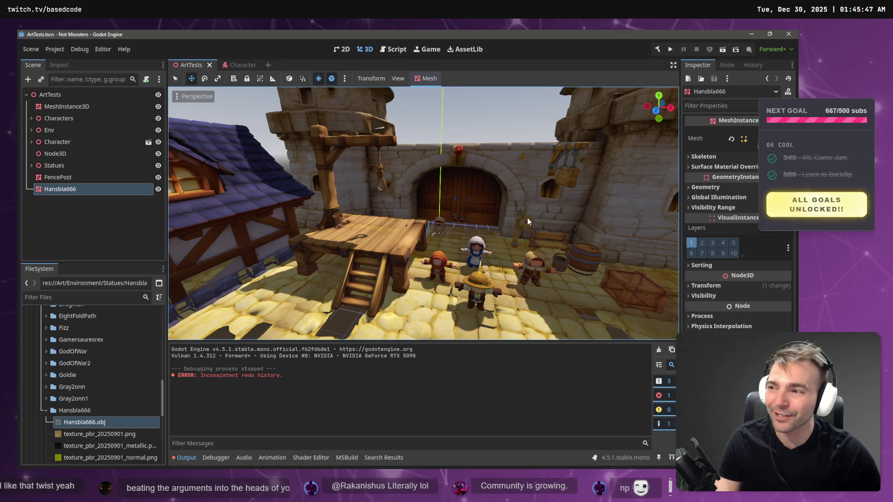
key("s")
key("w")
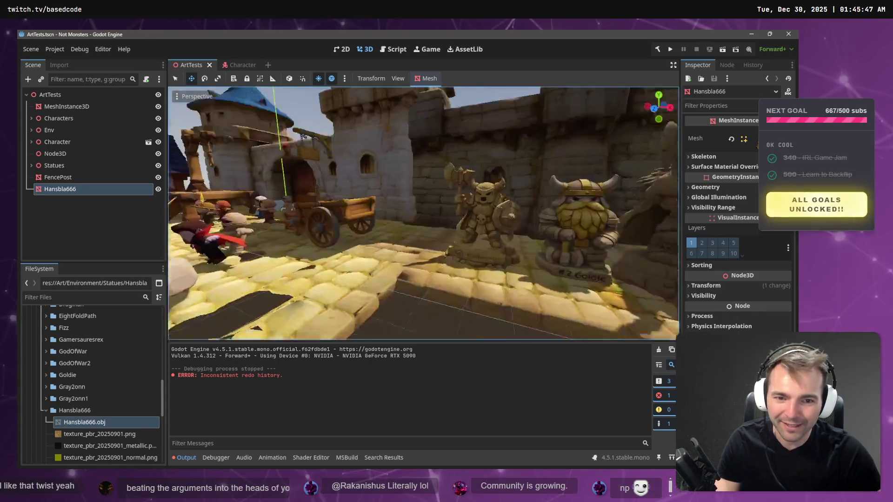
key("s")
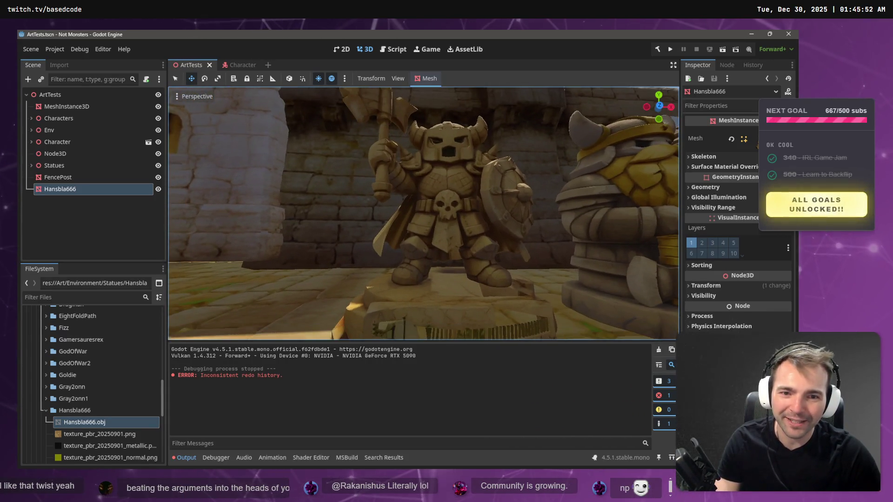
left_click(450, 200)
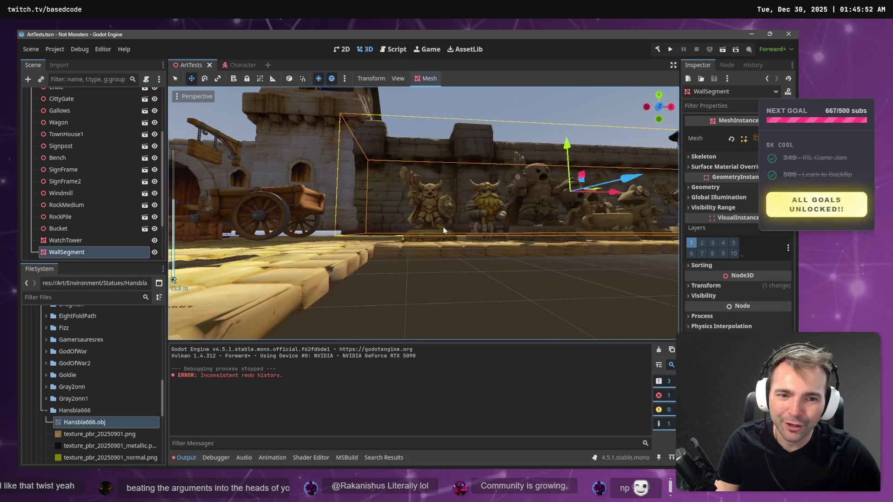
scroll(446, 228, "up", 5)
left_click(437, 264)
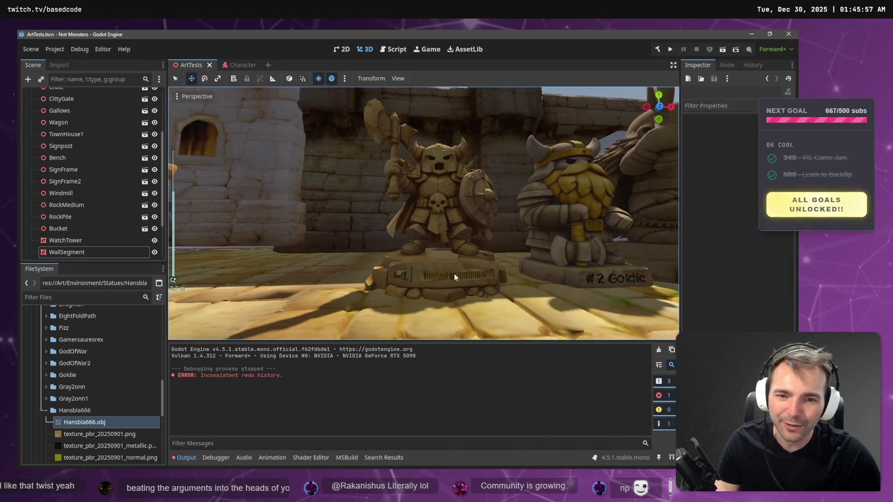
key("w")
key("s")
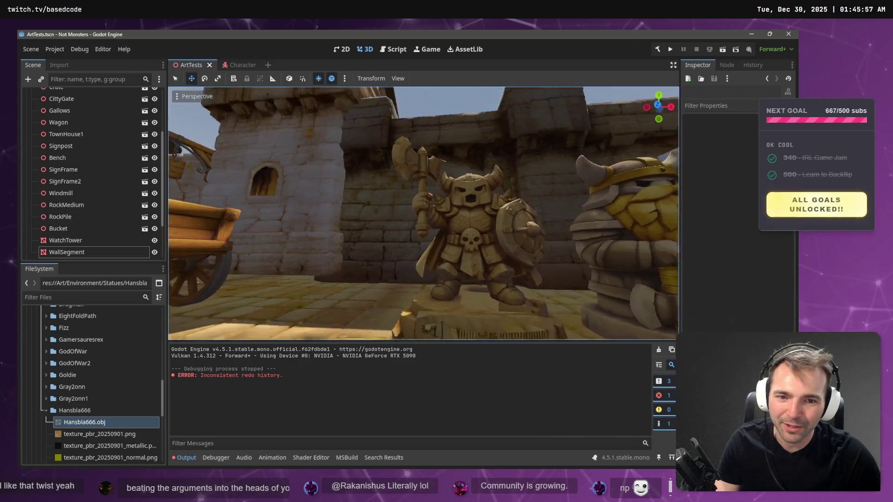
key("a")
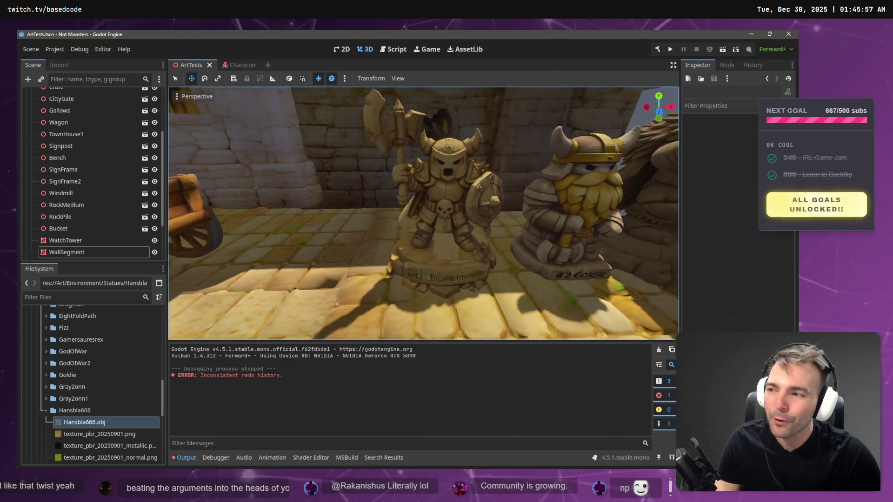
key("d")
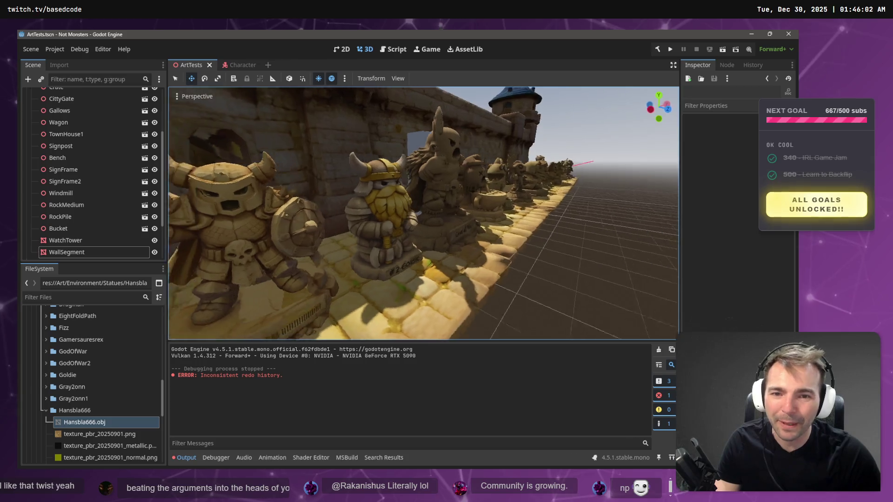
key("d")
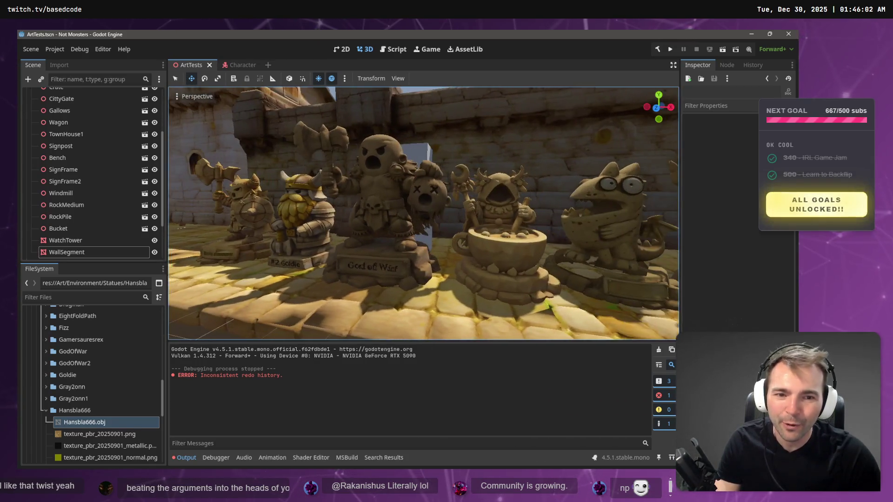
key("d")
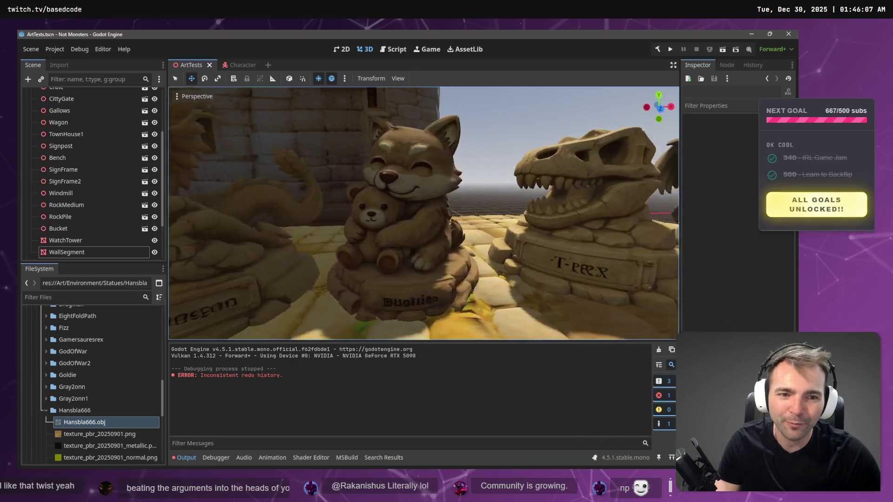
key("a")
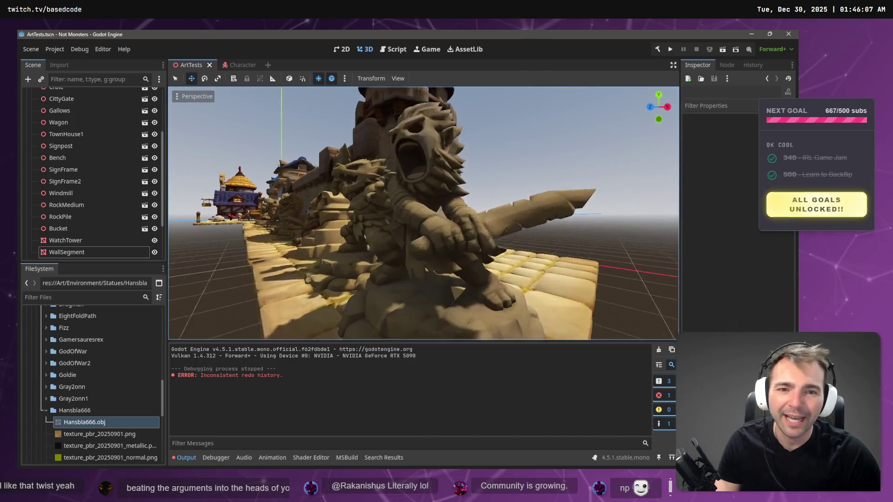
key("w")
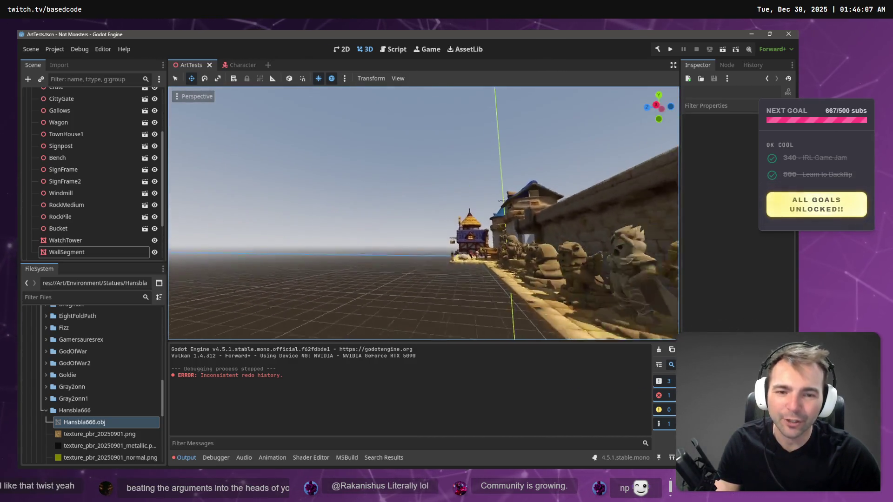
key("d")
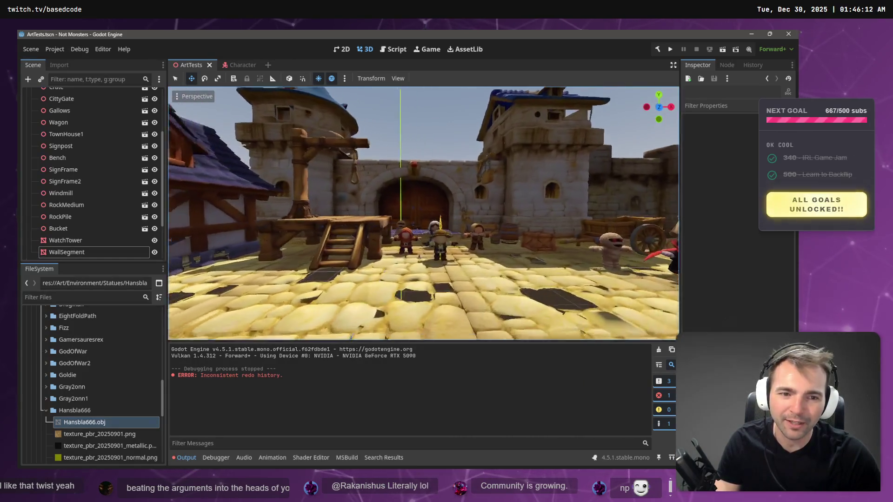
key("w")
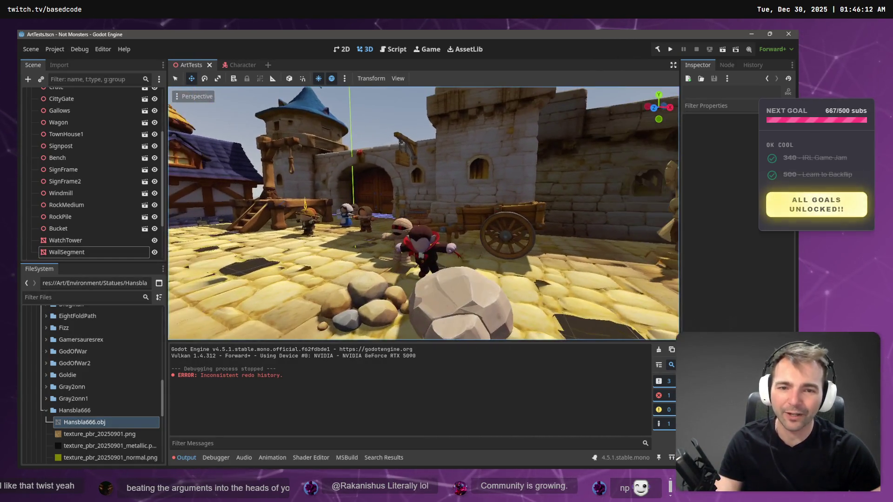
left_click(452, 293)
Step: Sink the RockMedium rock deeper into the cobblestones and check it from a low view near the gate
left_click_drag(440, 240, 441, 275)
key("s")
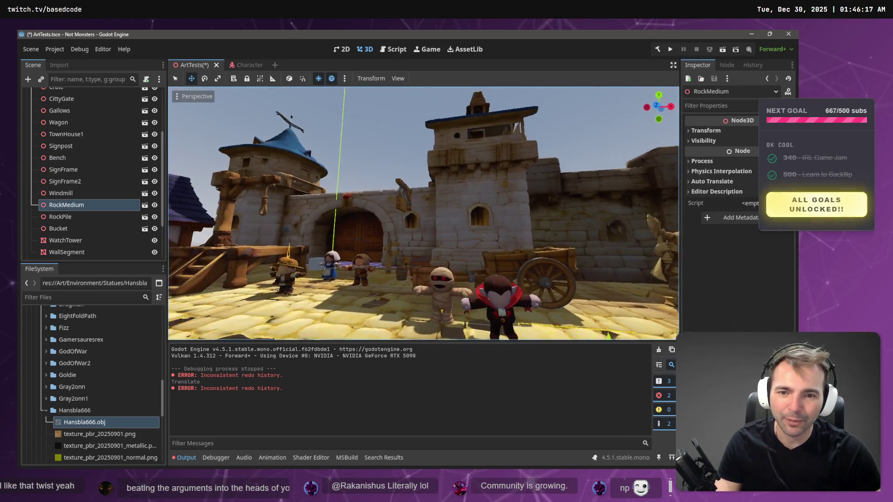
key("q")
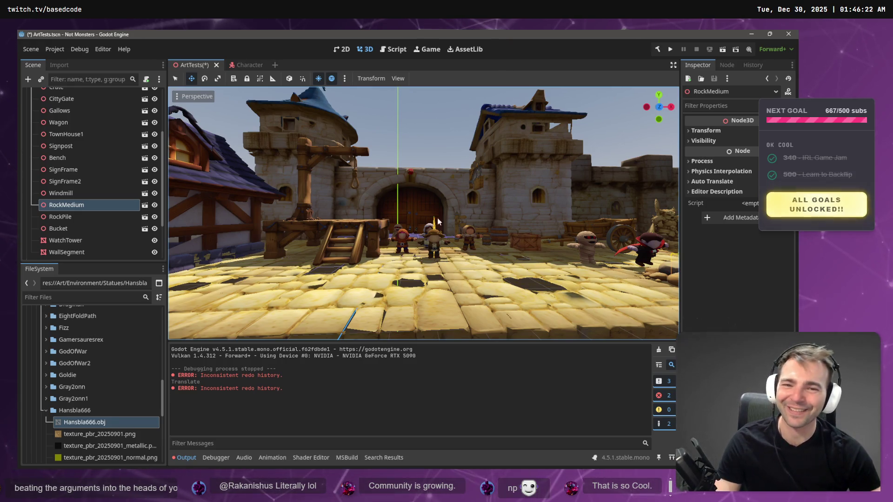
key("w")
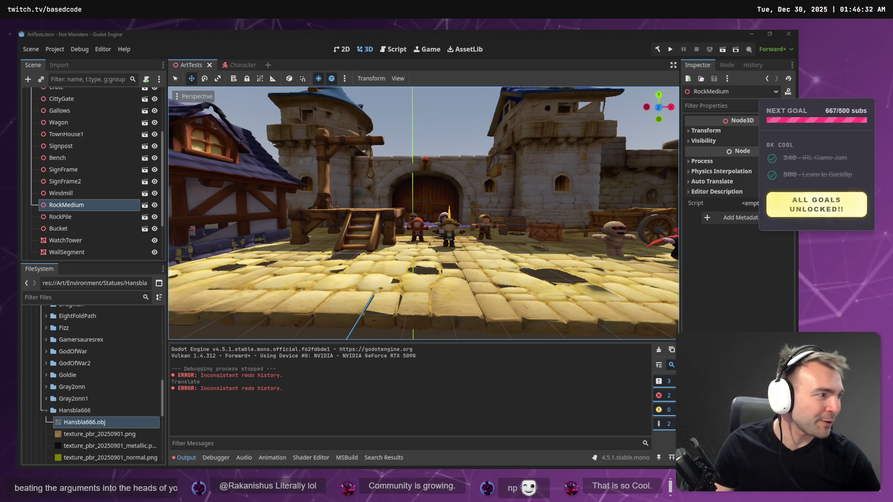
key("alt+Tab")
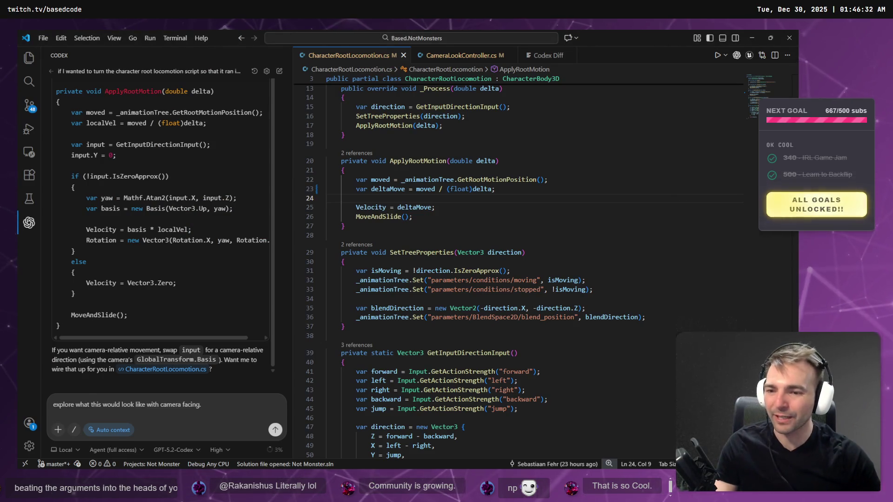
Step: Draft the Codex prompt 'Explore what this would look like with camera facing.' beside CharacterRootLocomotion.cs
left_click(52, 406)
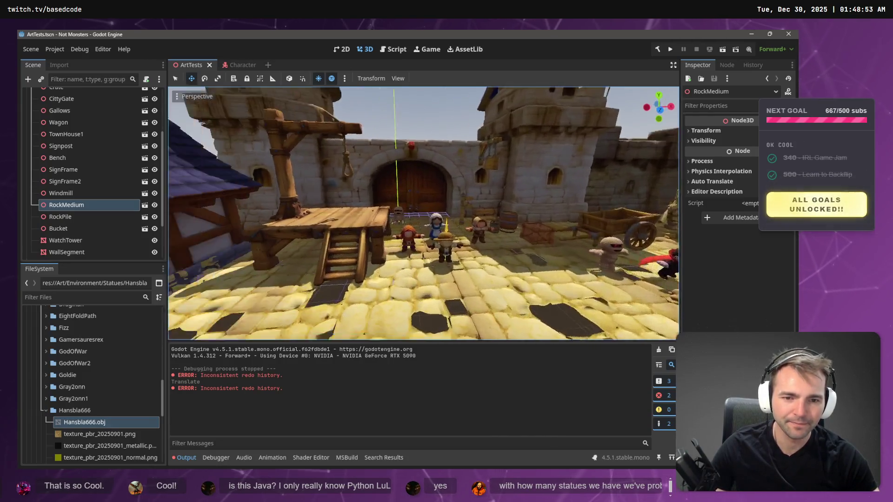
key("alt+Tab")
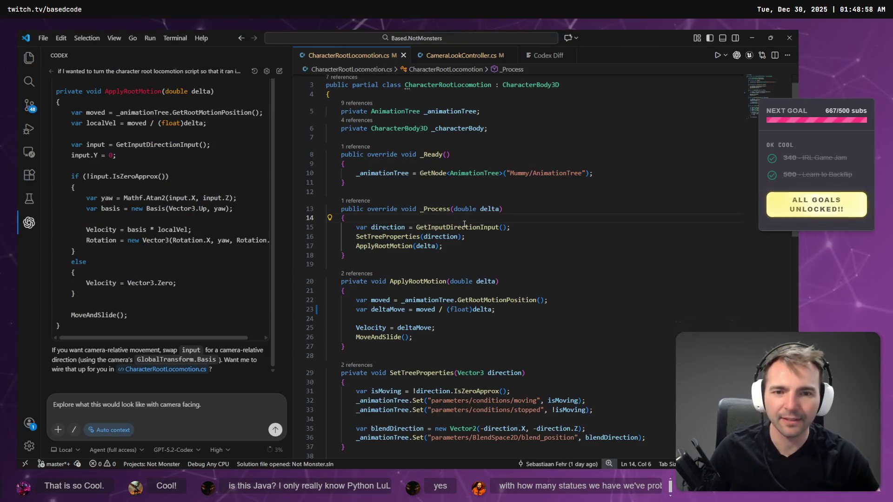
scroll(531, 232, "down", 5)
scroll(531, 232, "up", 5)
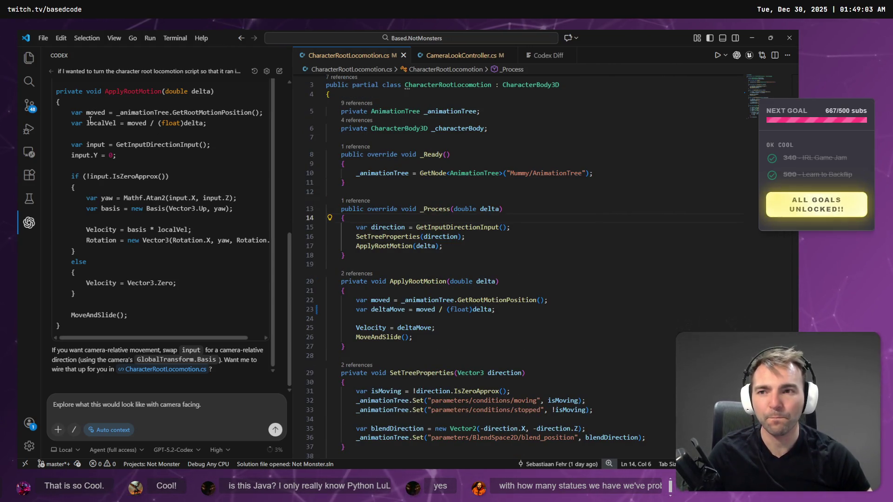
Step: Run the current scene to test the mummy, then stop the debug game with F8
key("alt+Tab")
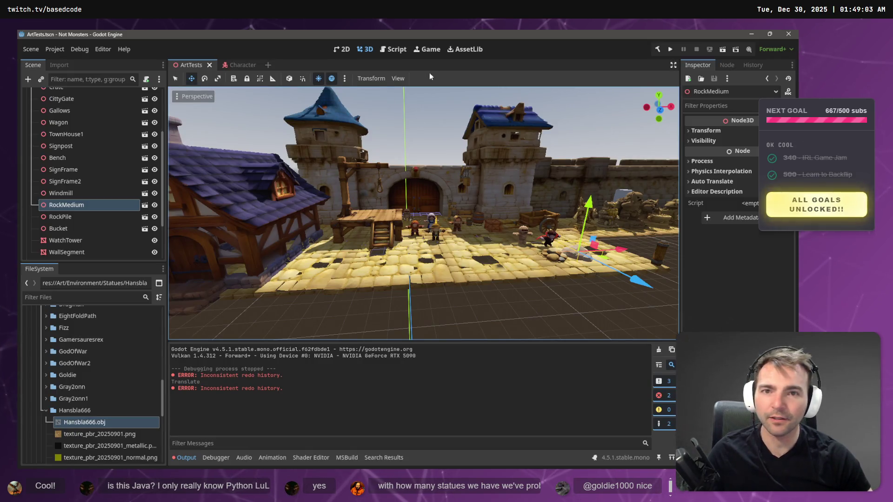
left_click(721, 49)
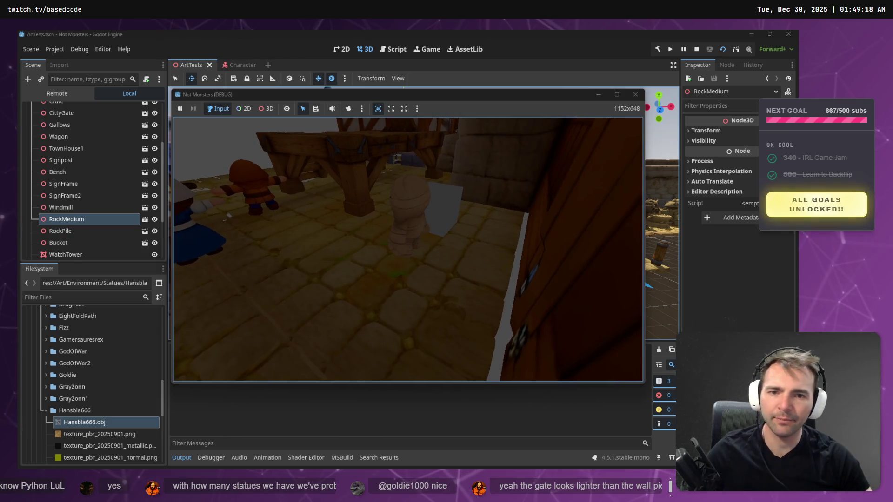
key("F8")
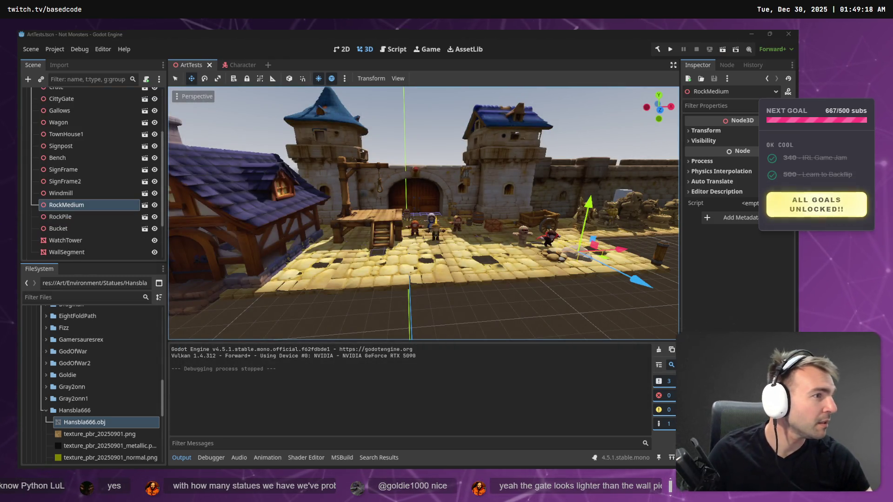
key("alt+Tab")
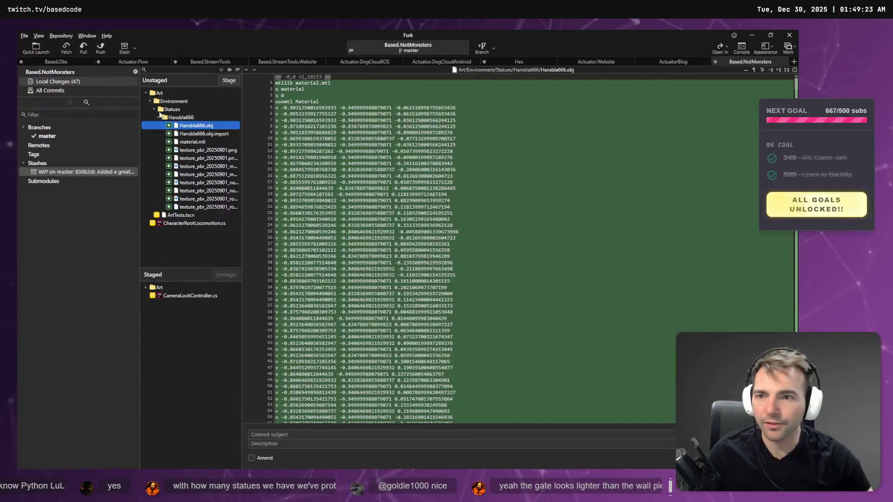
Step: Review Fork's diffs for CharacterRootLocomotion.cs, CameraLookController.cs and ArtTests.tscn
left_click(197, 223)
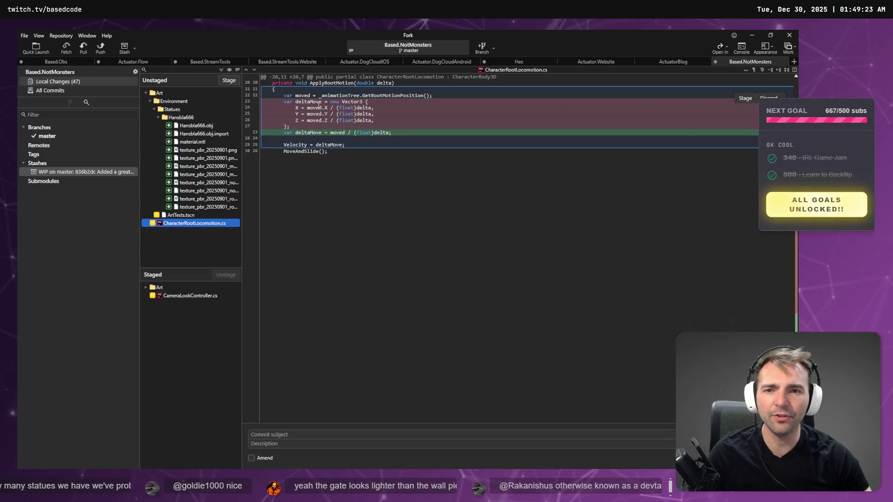
left_click(200, 297)
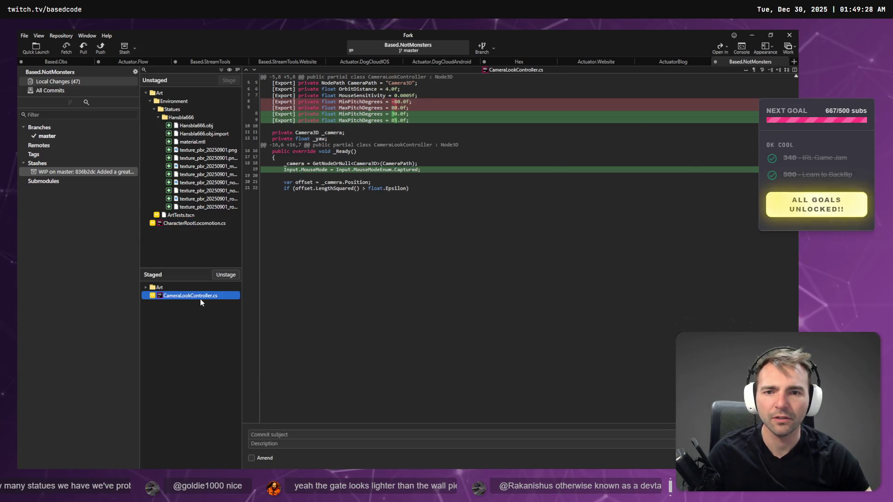
left_click(188, 224)
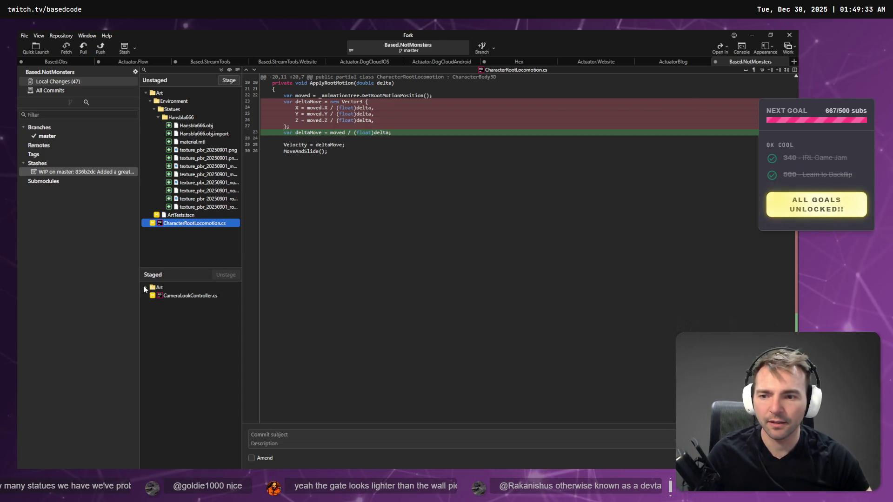
left_click(145, 288)
left_click(145, 288)
left_click(191, 216)
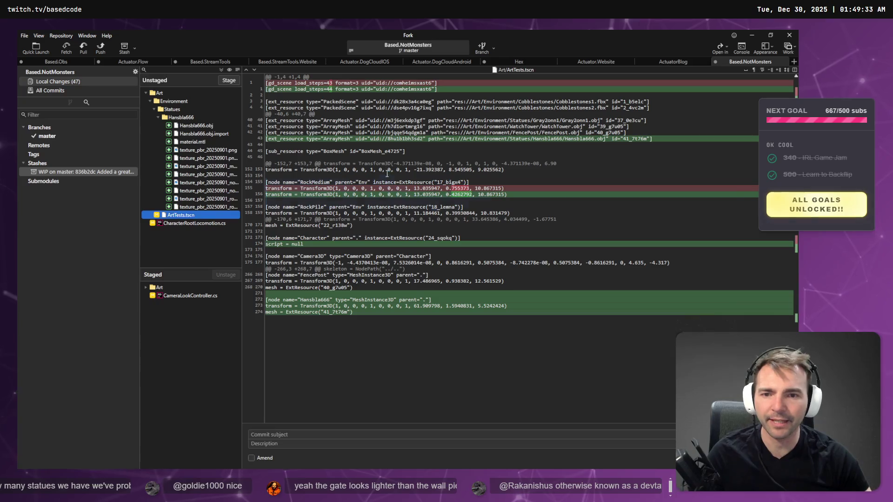
left_click(180, 225)
left_click(183, 216)
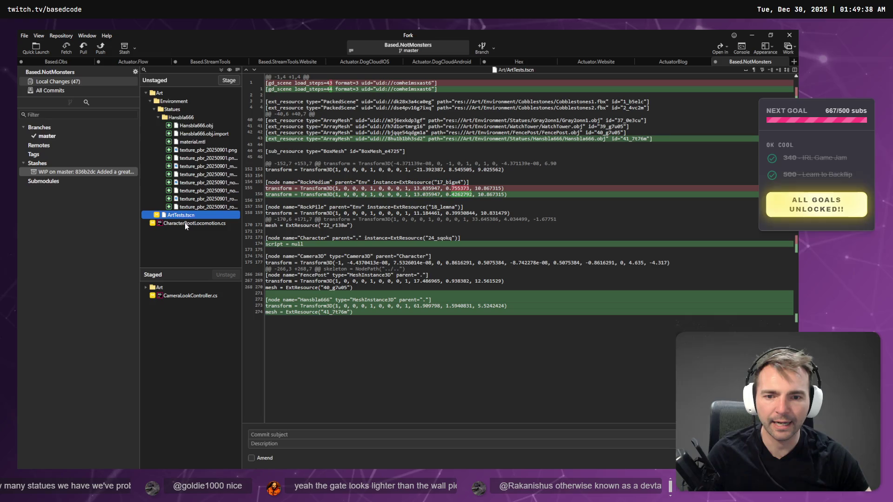
left_click(185, 225)
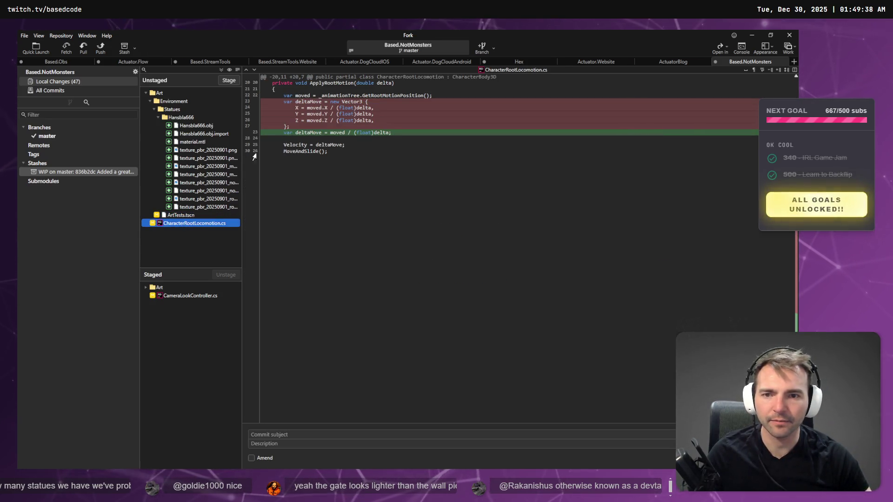
key("alt+Tab")
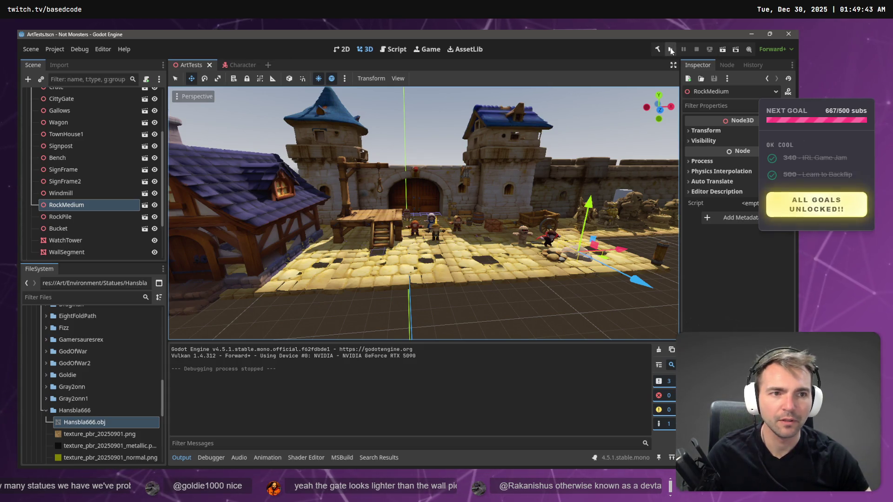
left_click(670, 50)
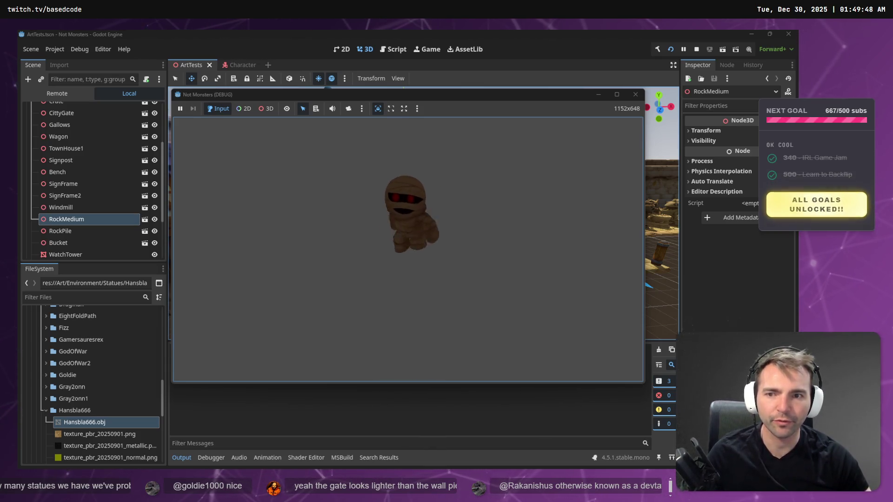
key("F8")
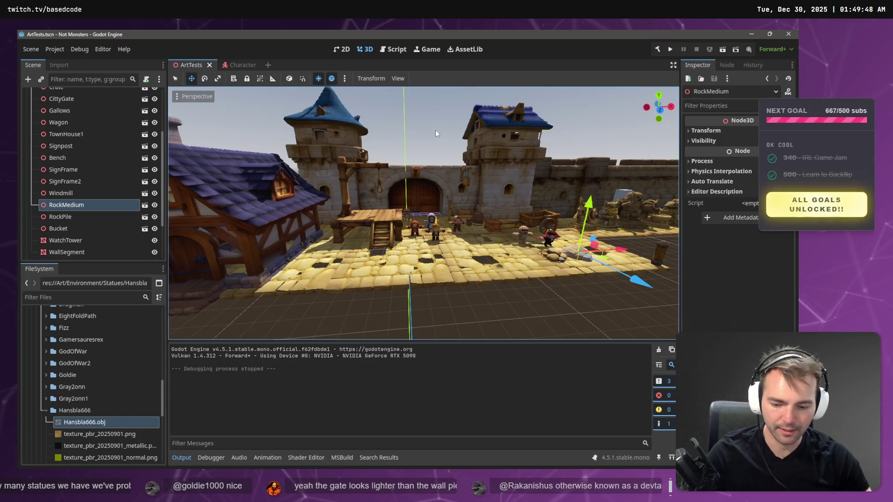
key("F6")
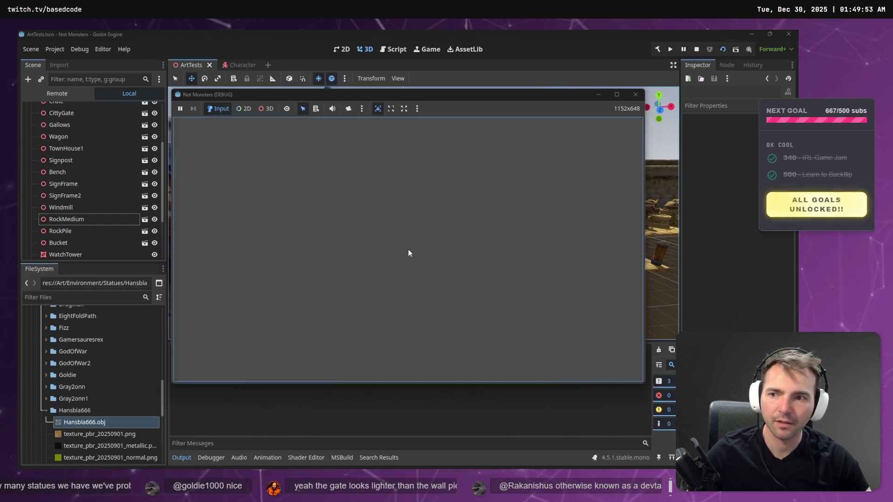
scroll(107, 211, "up", 5)
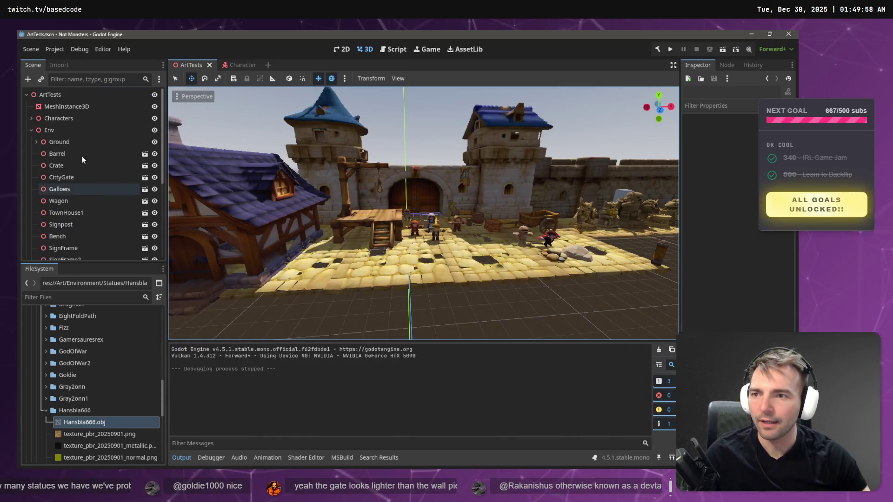
Step: Delete the old Character node from the ArtTests scene tree
left_click(29, 130)
left_click(31, 119)
left_click(31, 119)
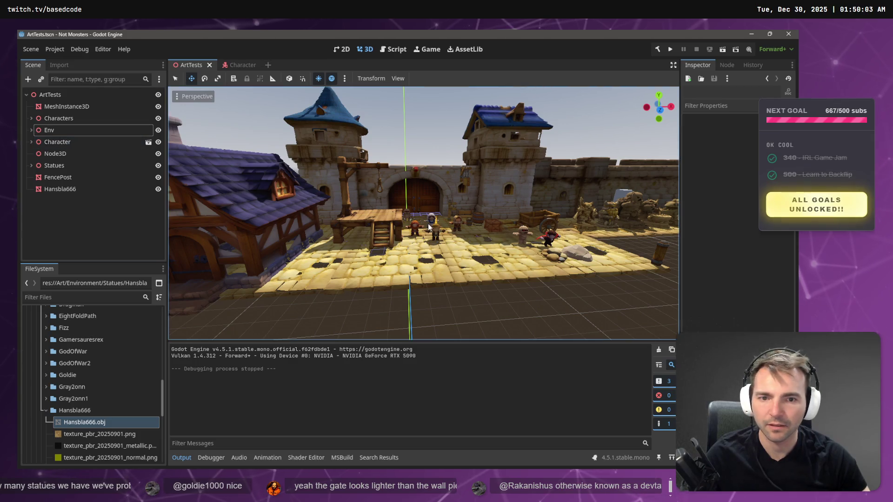
left_click(407, 215)
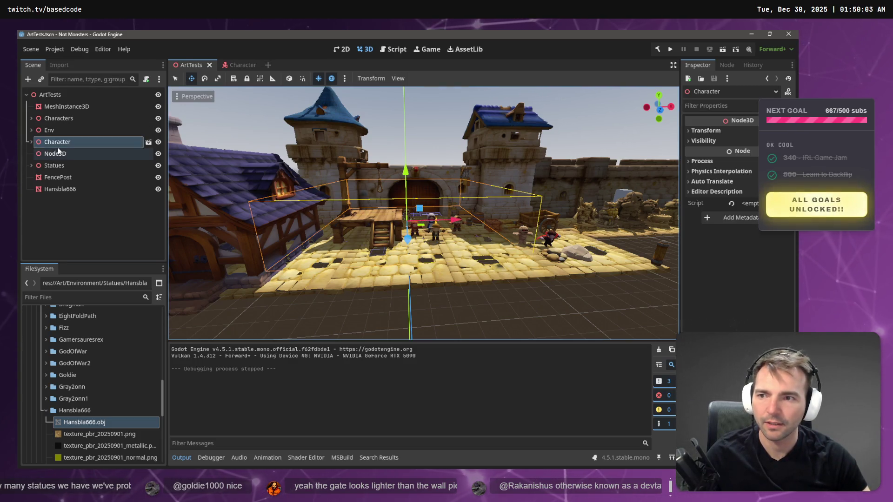
left_click(30, 142)
left_click(55, 157)
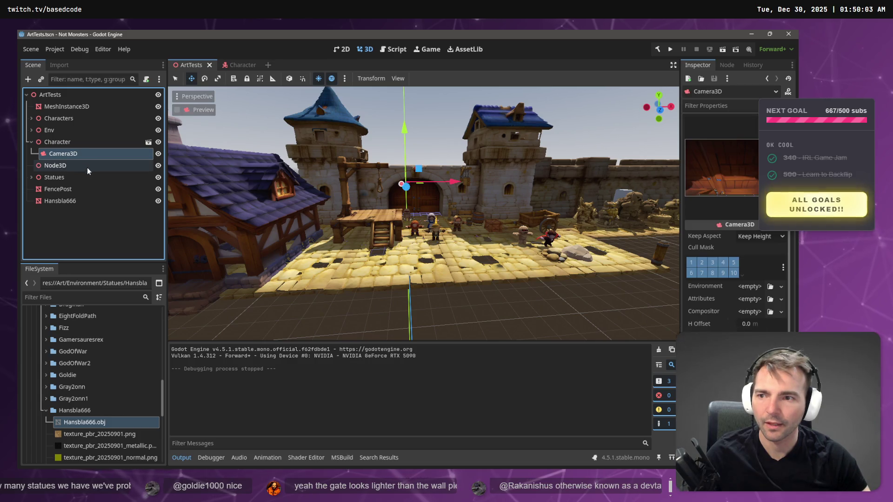
left_click(72, 143)
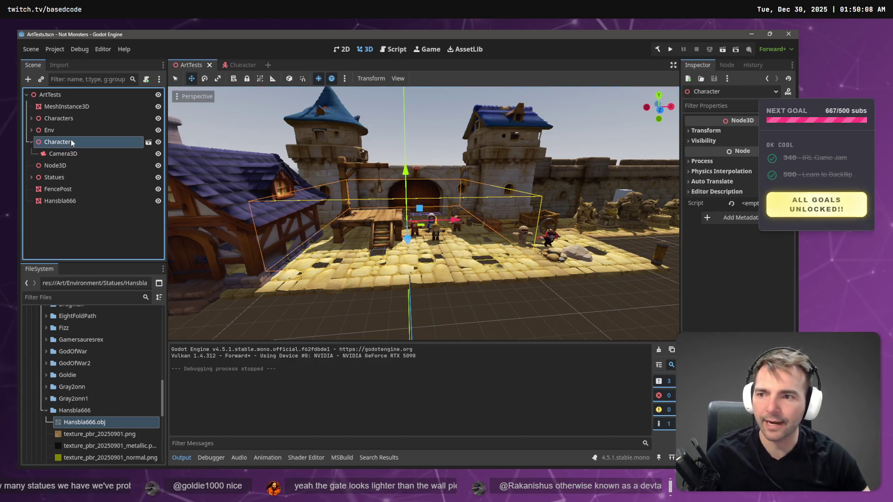
key("Delete")
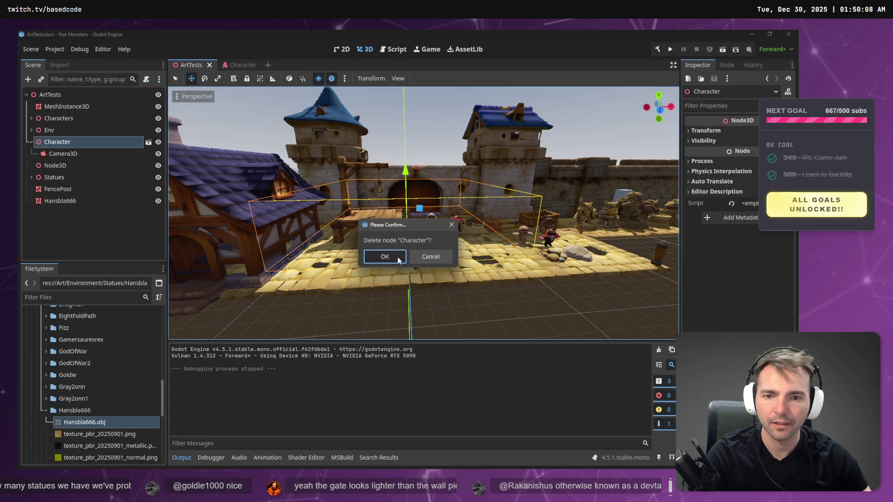
key("Return")
Step: Place a new Character.tscn instance in the courtyard, save, and run the game with F5
left_click(46, 411)
scroll(43, 433, "up", 3)
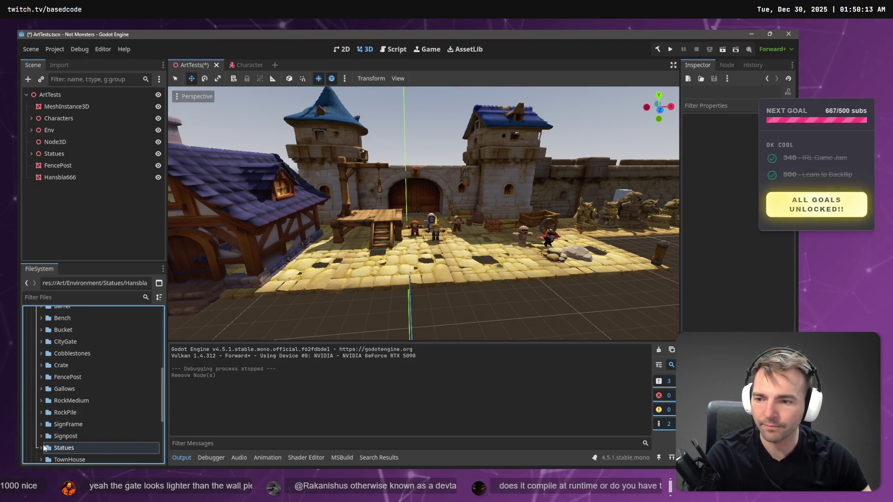
scroll(43, 447, "up", 8)
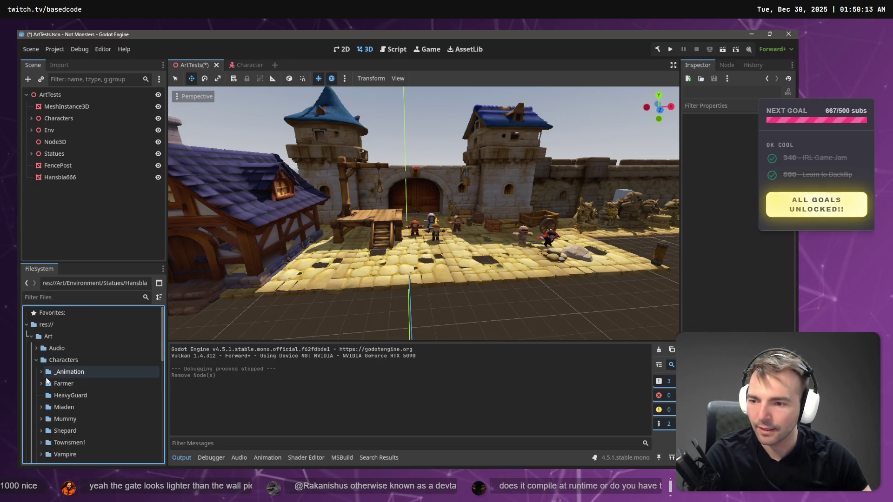
scroll(56, 372, "down", 5)
mouse_move(70, 352)
left_mouse_down()
mouse_move(395, 298)
mouse_move(465, 261)
left_mouse_up()
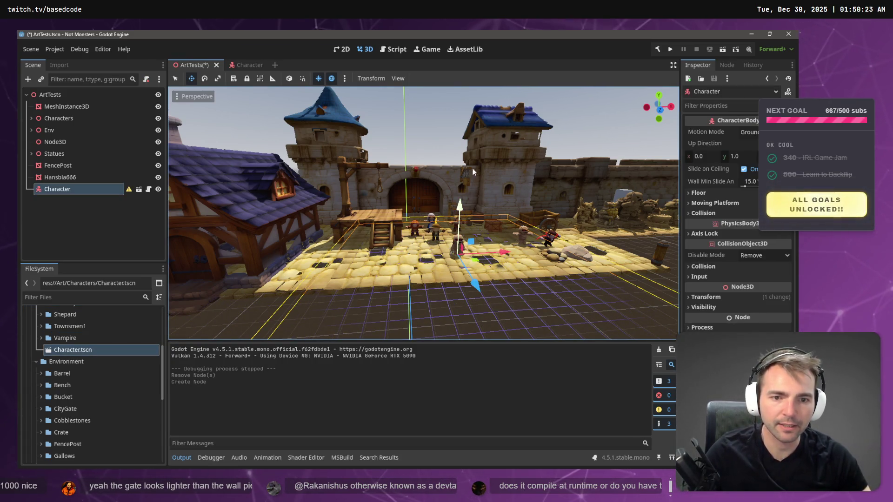
key("F5")
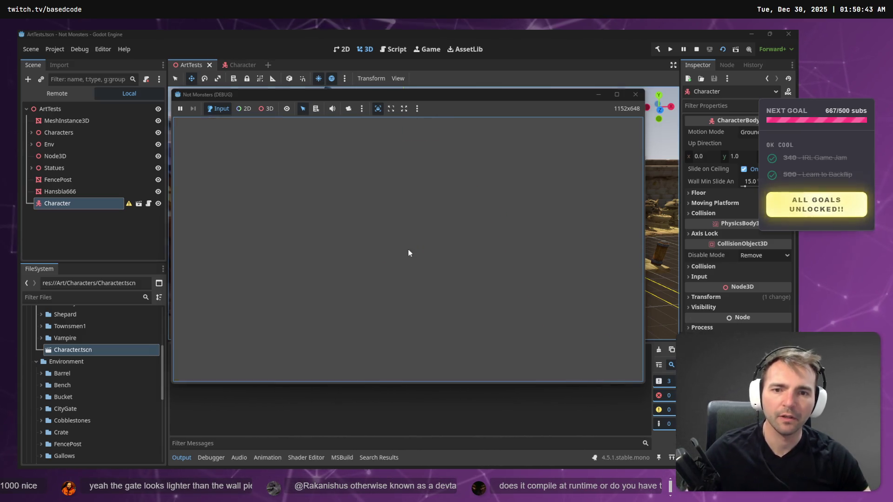
key("alt+Tab")
key("alt+Tab")
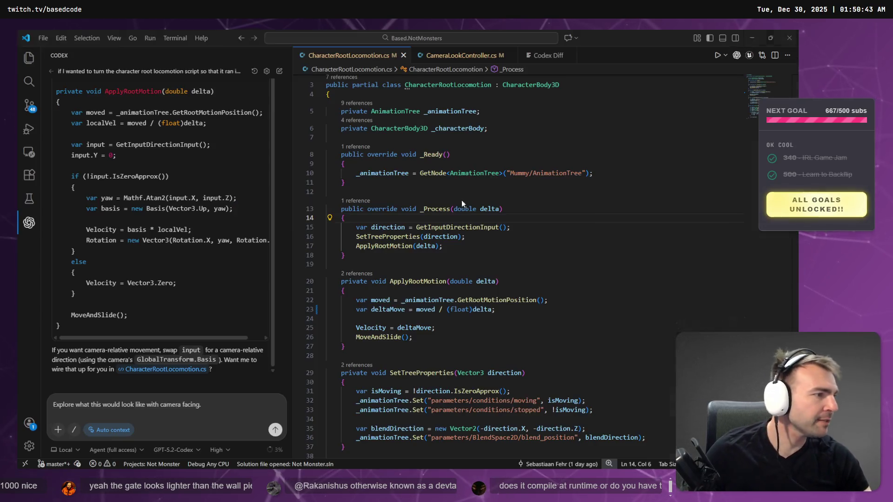
Step: Paste Codex's input-yaw ApplyRootMotion over the old method and indent it to match the class
mouse_move(77, 328)
left_mouse_down()
mouse_move(74, 176)
mouse_move(93, 86)
mouse_move(77, 233)
mouse_move(197, 189)
left_mouse_up()
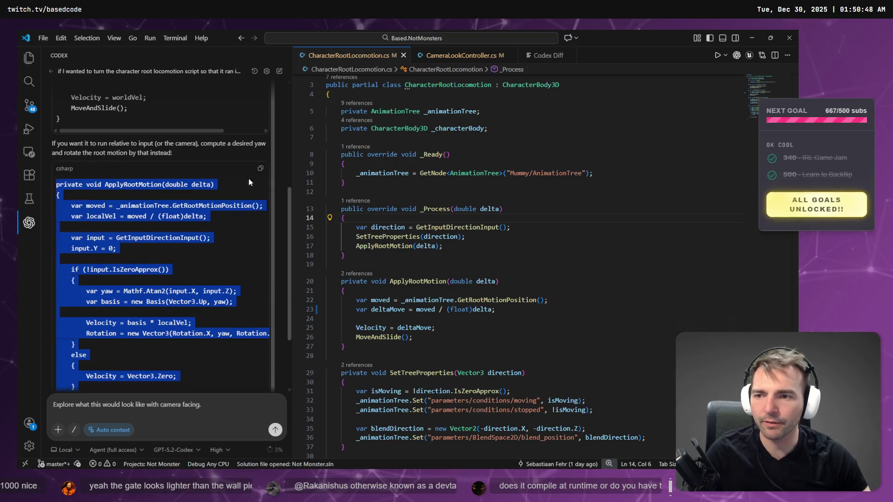
left_click(261, 169)
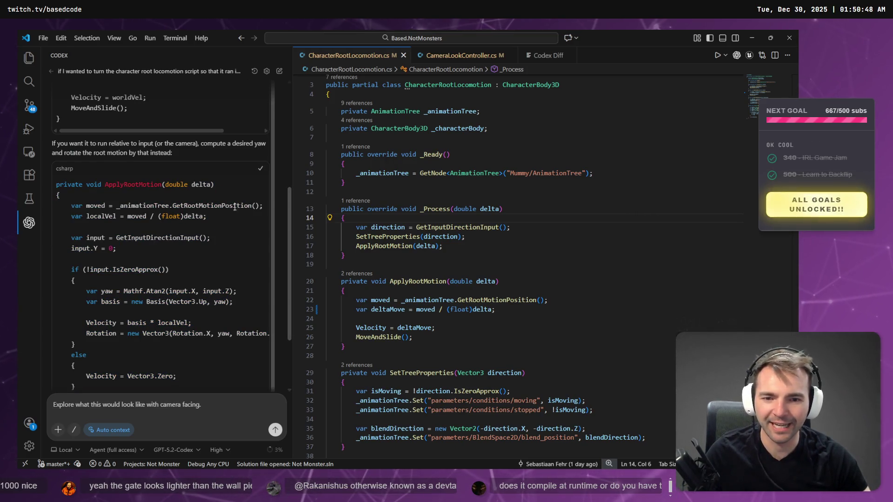
left_click_drag(330, 356, 313, 284)
key("ctrl+v")
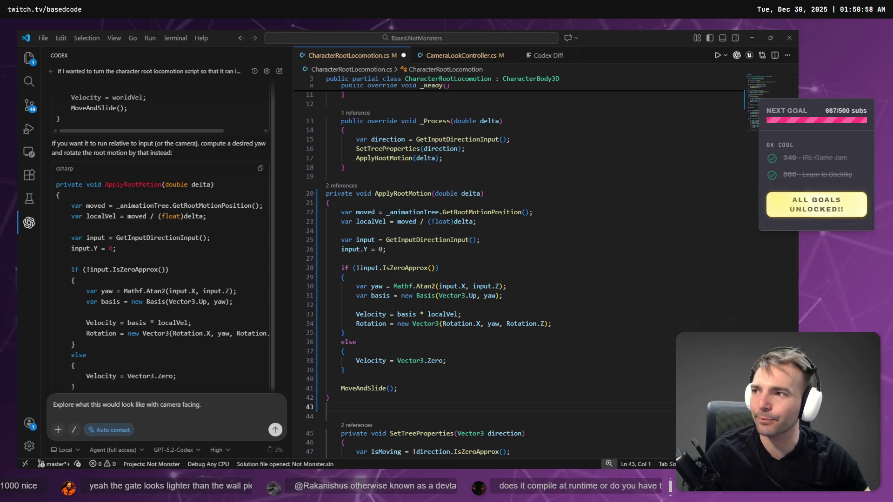
left_click(592, 277)
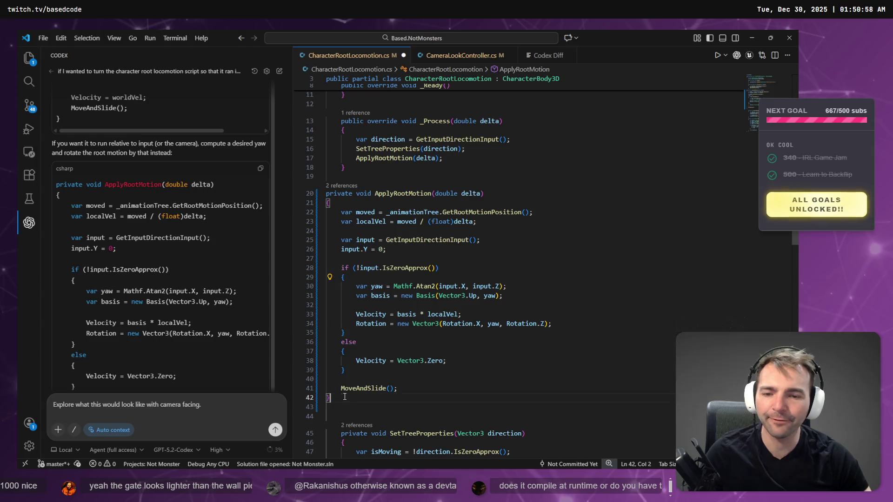
left_click_drag(344, 397, 327, 193)
key("Tab")
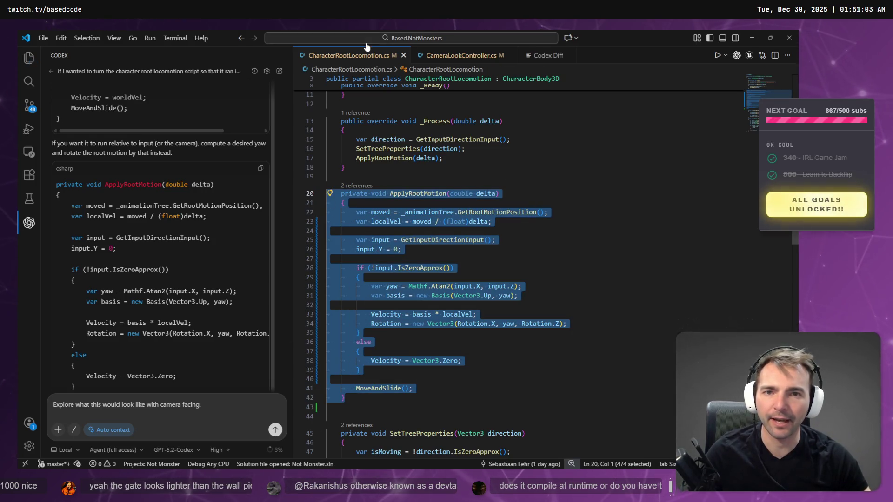
key("alt+Tab")
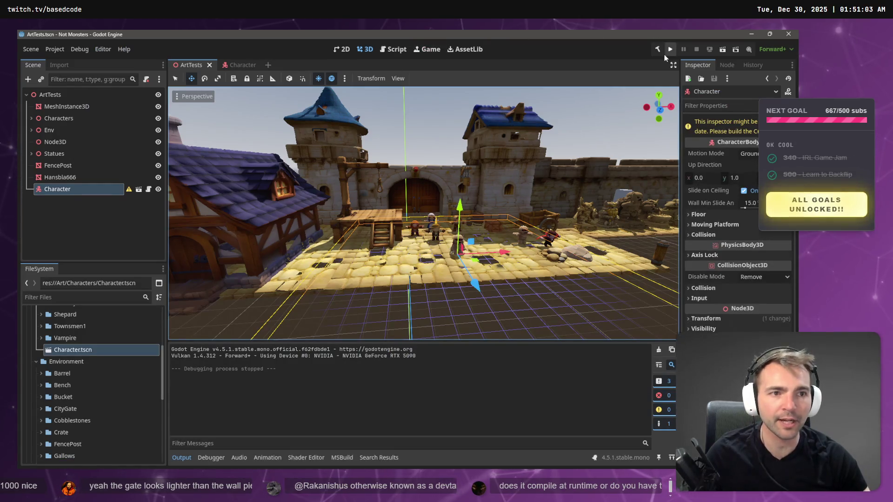
Step: Build the .NET project, then run the game with F5 to test the mummy's input-yaw movement
left_click(657, 50)
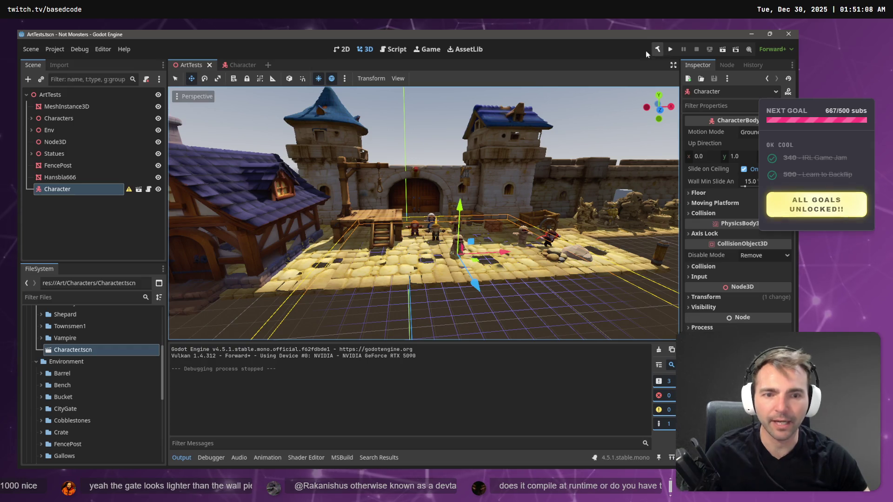
key("F5")
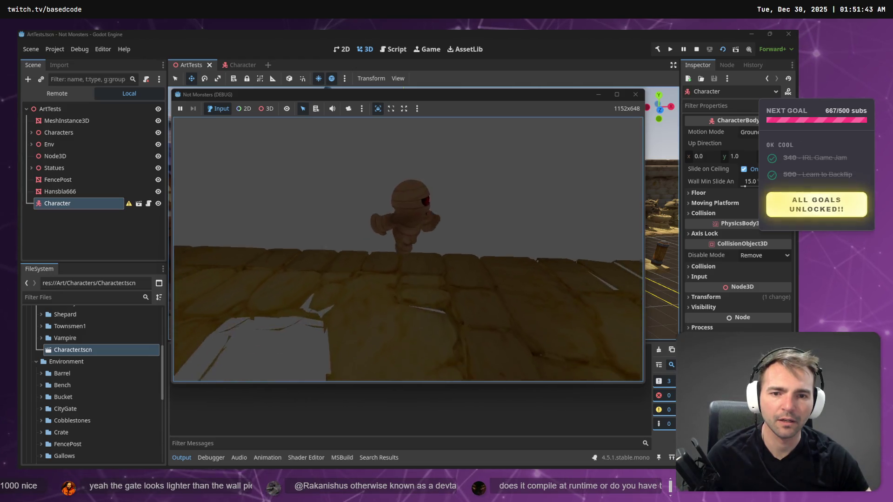
key("F8")
key("alt+Tab")
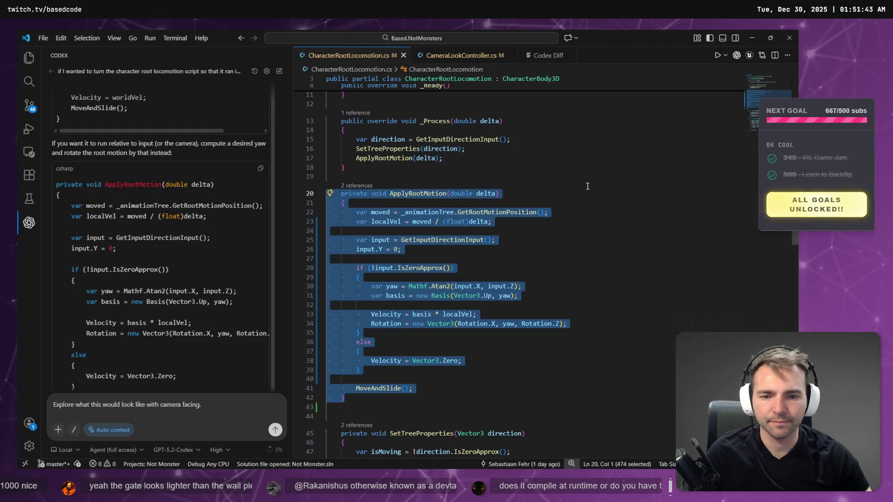
Step: Remove the idle if/else check so Velocity is always basis * localVel, and outdent the body
left_click(587, 186)
left_click(388, 240)
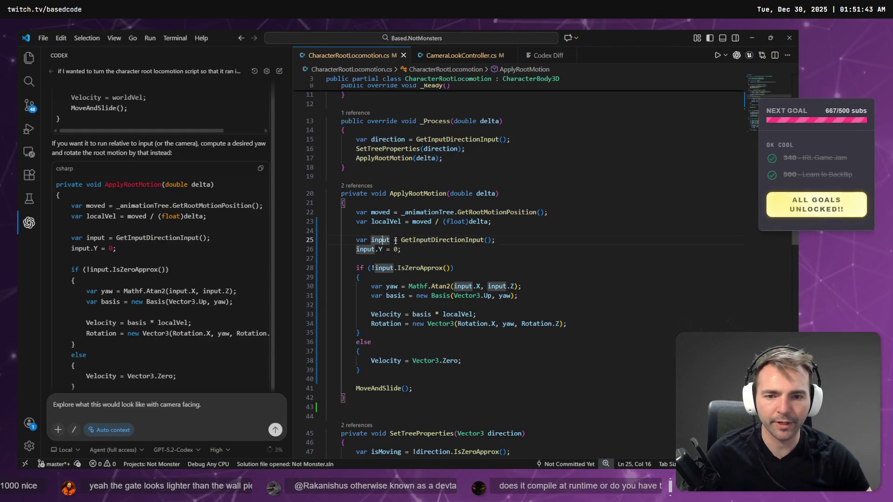
triple_click(382, 268)
key("shift+Down")
key("Delete")
left_click(358, 351)
left_click_drag(358, 351, 327, 314)
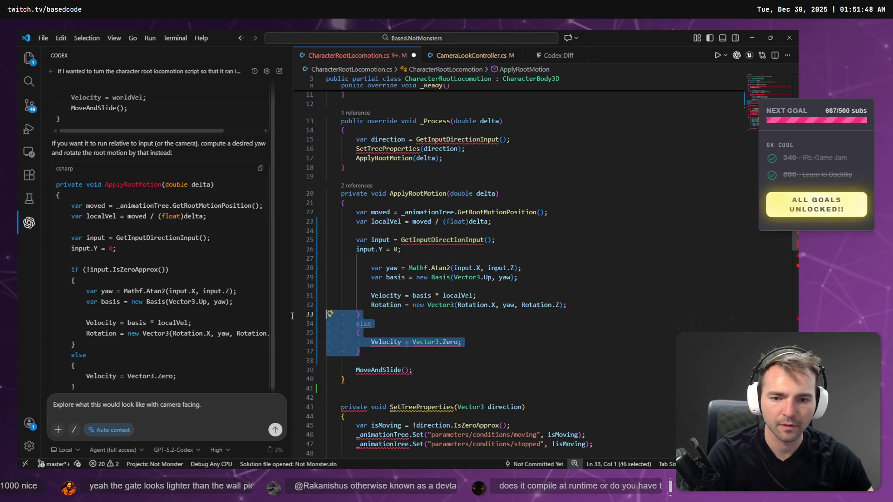
key("BackSpace")
mouse_move(567, 305)
left_mouse_down()
mouse_move(354, 289)
mouse_move(248, 260)
left_mouse_up()
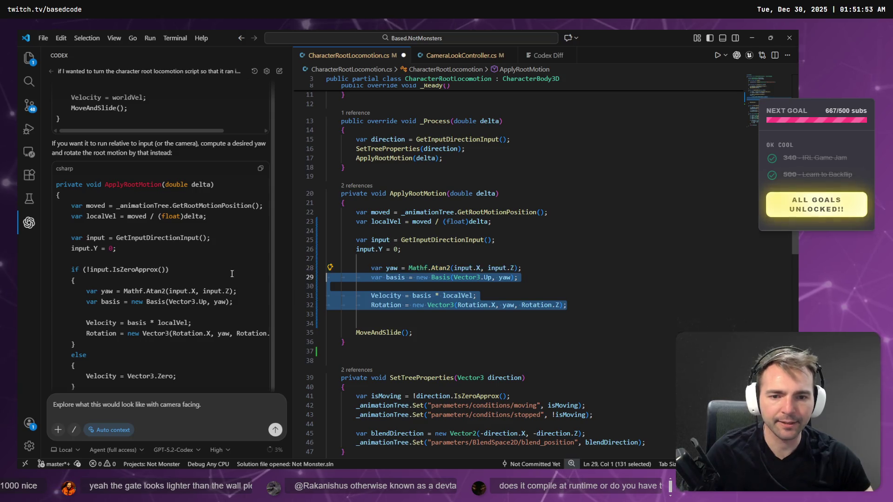
key("shift+Tab")
left_click(488, 268)
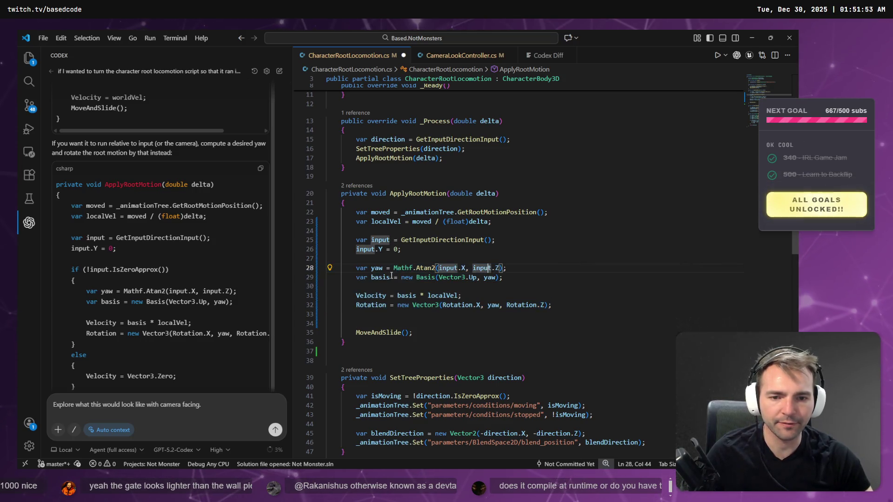
left_click(470, 320)
key("BackSpace")
left_click(544, 305)
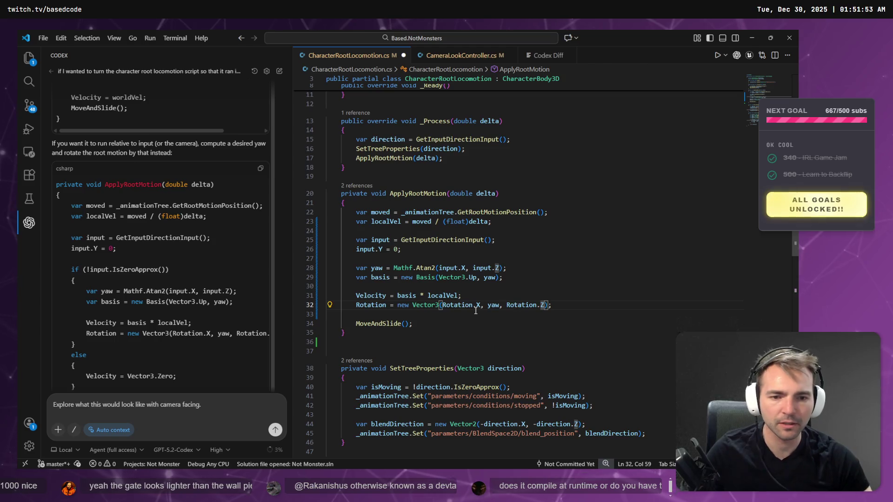
left_click(488, 306)
Step: Examine how input, yaw and Vector3.Up build the basis in ApplyRootMotion
left_click(412, 276)
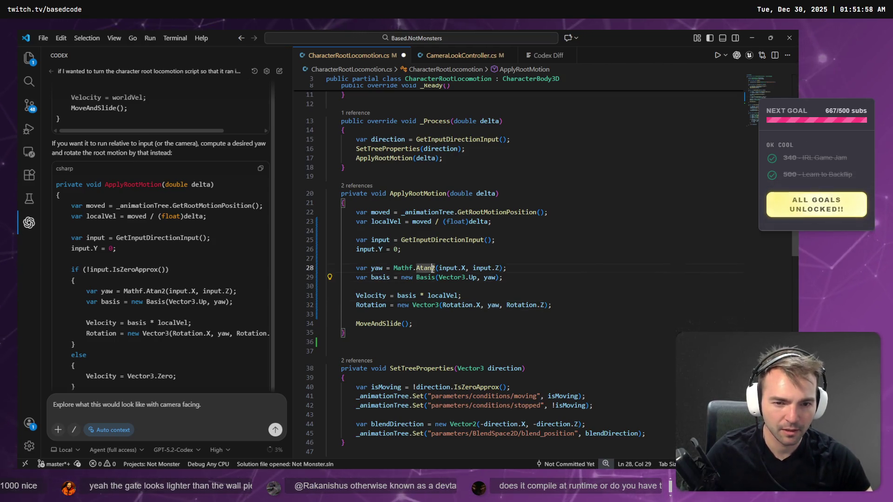
left_click(449, 268)
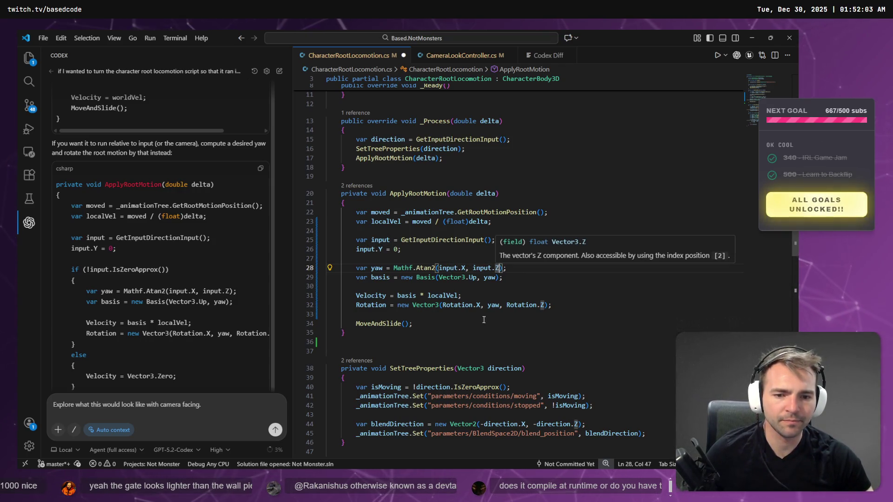
left_click(462, 240)
scroll(400, 152, "up", 1)
scroll(457, 303, "down", 6)
scroll(422, 324, "down", 4)
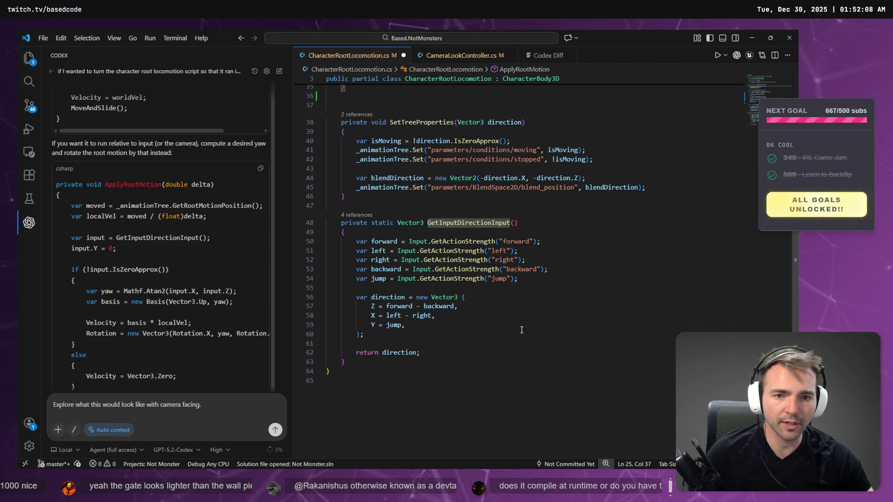
scroll(523, 336, "up", 7)
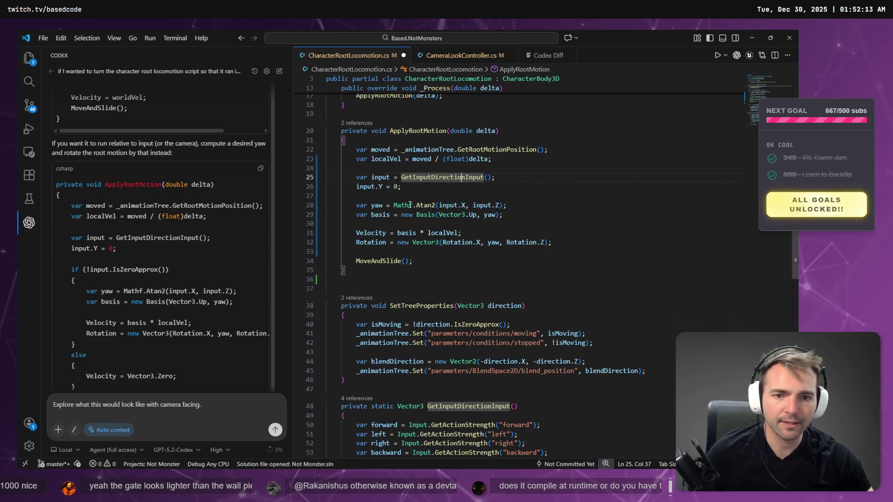
left_click_drag(354, 206, 582, 205)
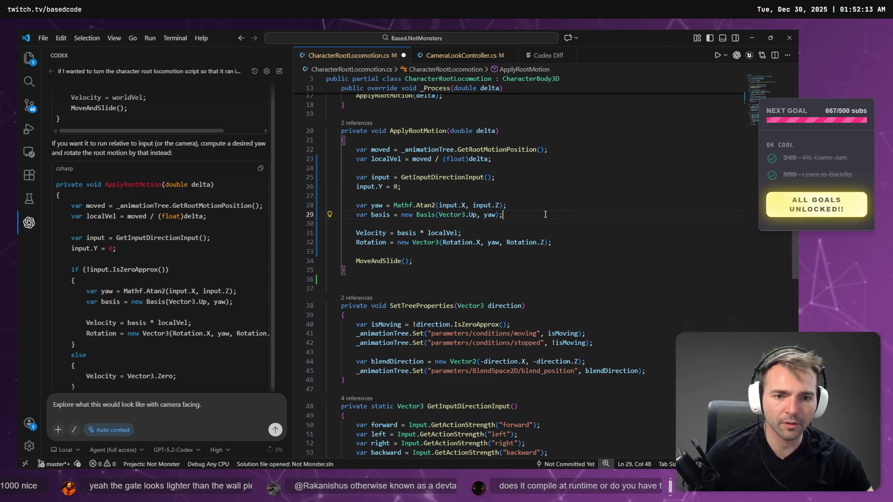
left_click(469, 214)
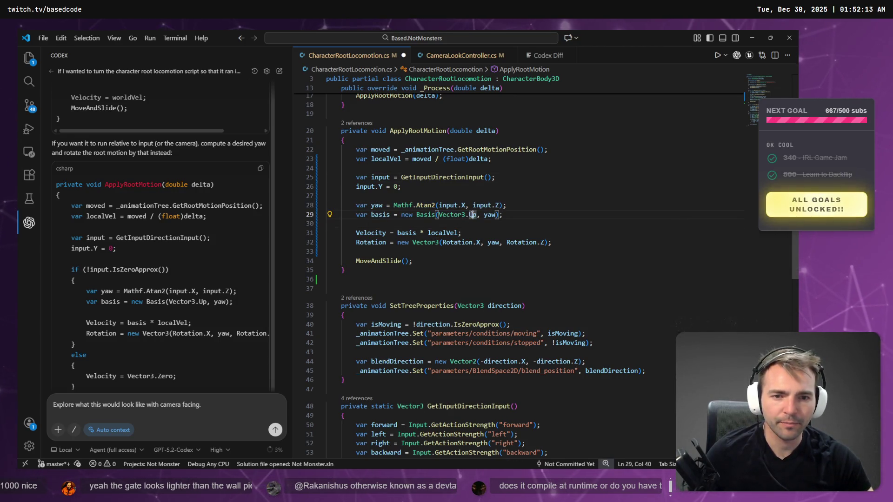
left_click(493, 214)
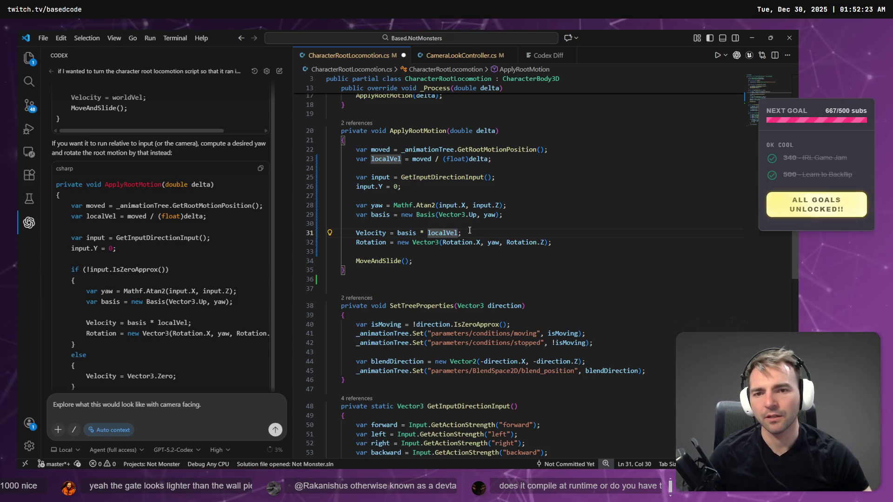
Step: Delete the drafted camera-facing follow-up question from the Codex prompt
scroll(135, 349, "down", 3)
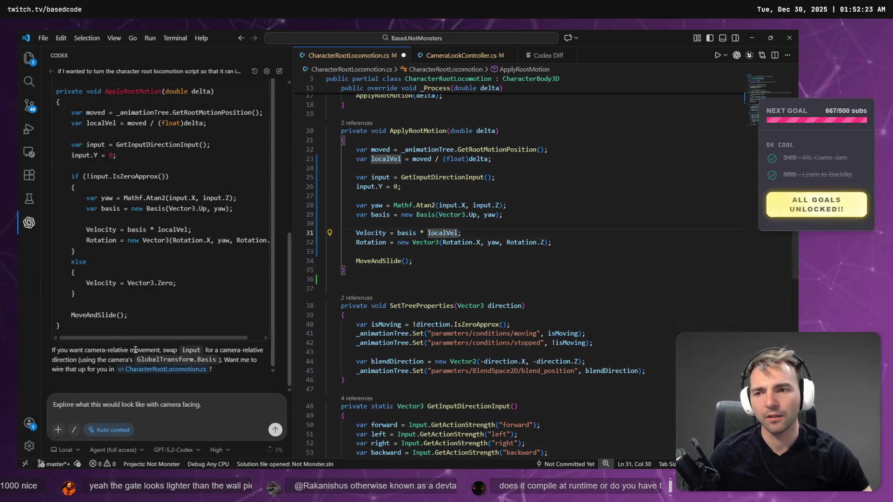
scroll(211, 281, "up", 10)
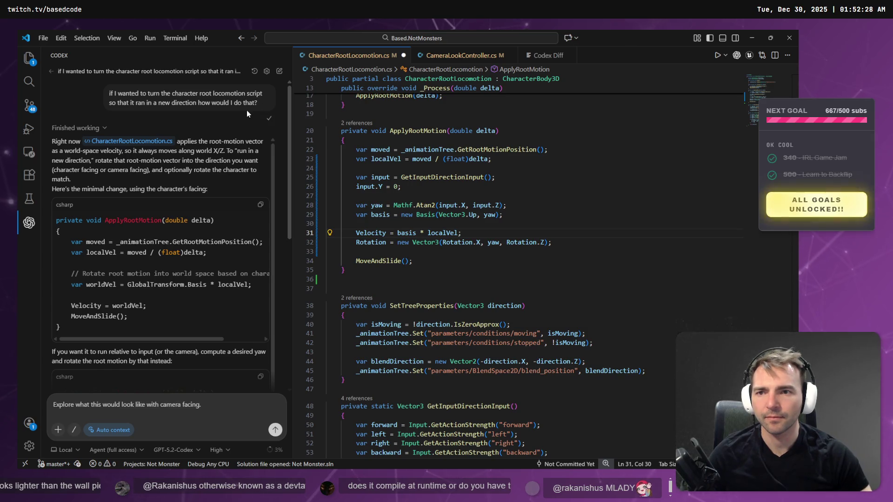
scroll(246, 110, "down", 7)
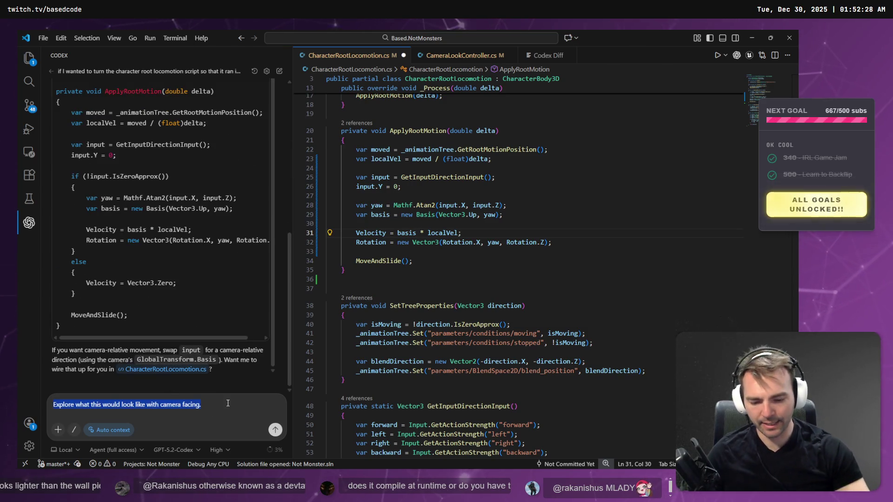
key("BackSpace")
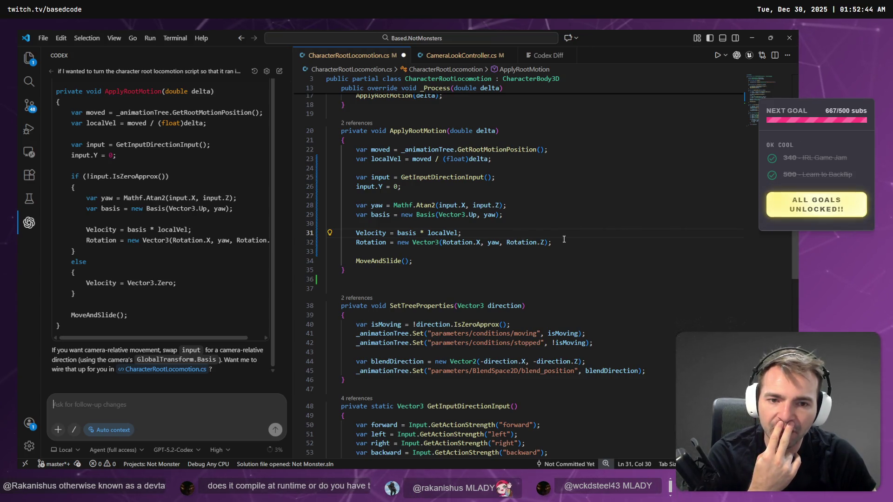
Step: Trace the uses of input, yaw, Rotation, localVel, delta and moved in ApplyRootMotion
left_click(386, 179)
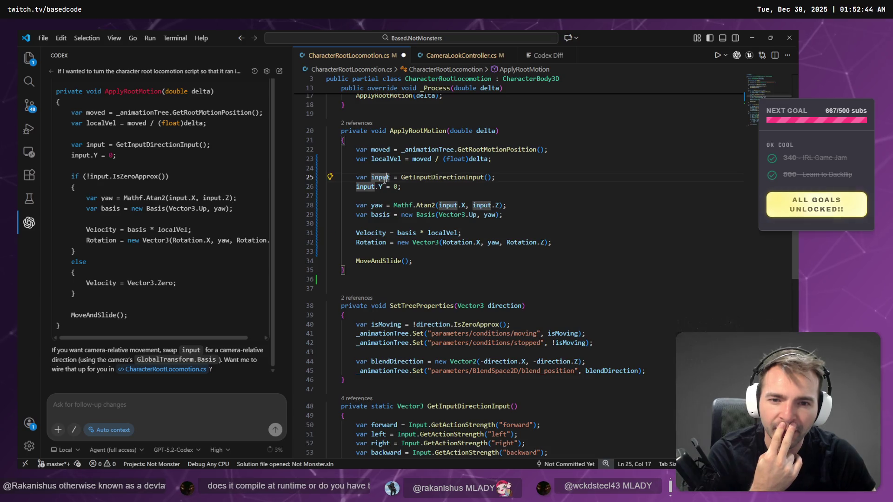
left_click(384, 207)
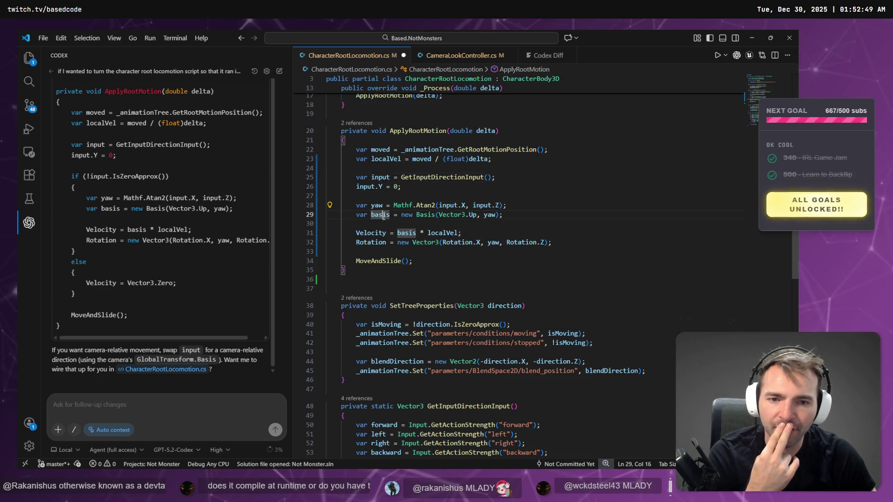
left_click(387, 242)
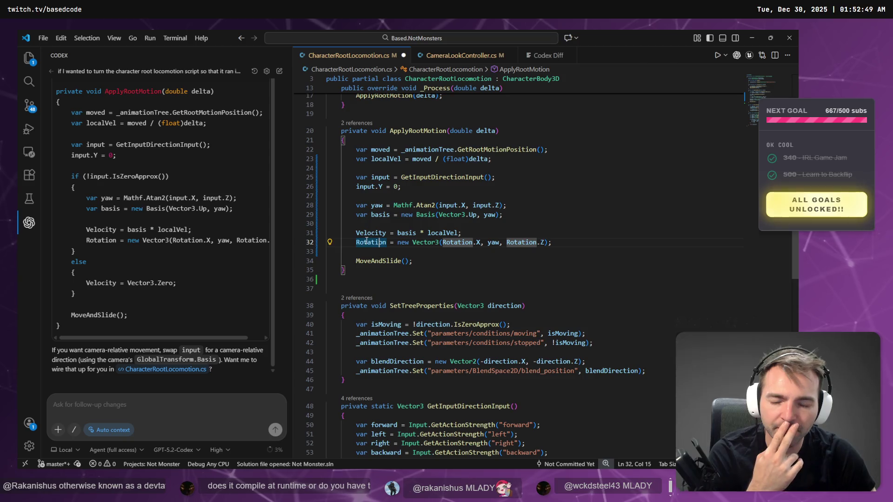
left_click(371, 234)
left_click(448, 233)
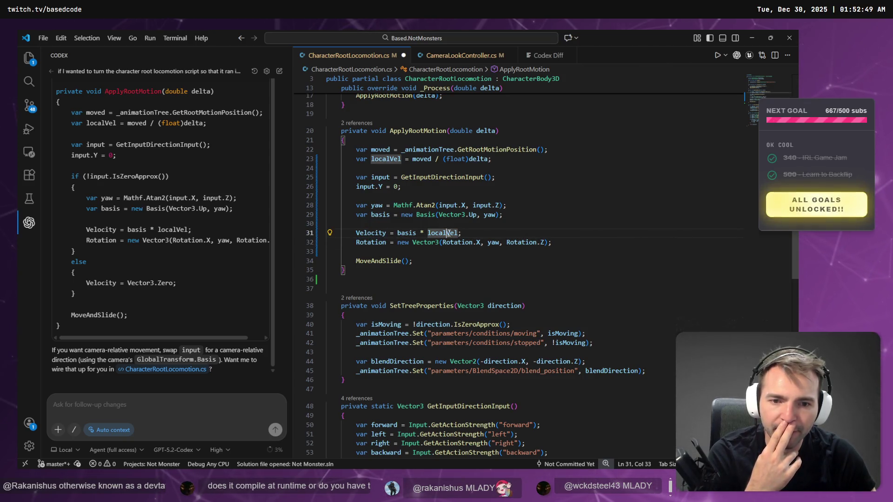
mouse_move(383, 235)
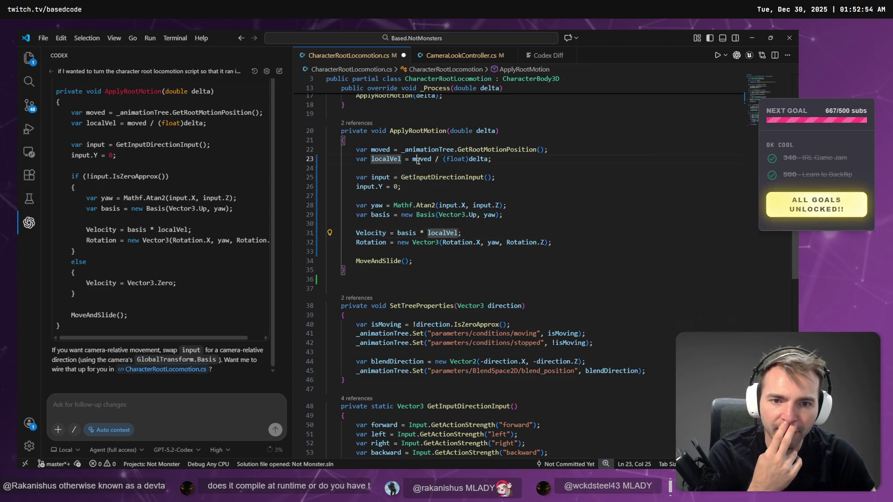
left_click(485, 159)
left_click(417, 162)
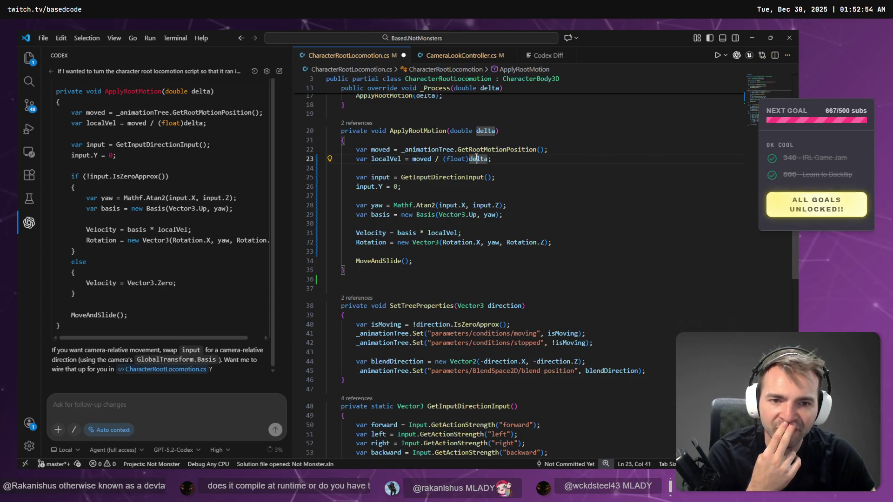
left_click(421, 160)
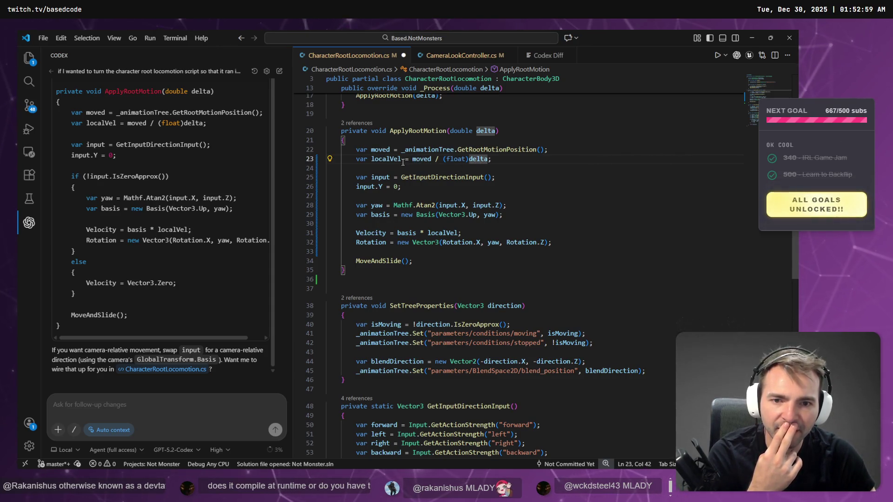
left_click(382, 159)
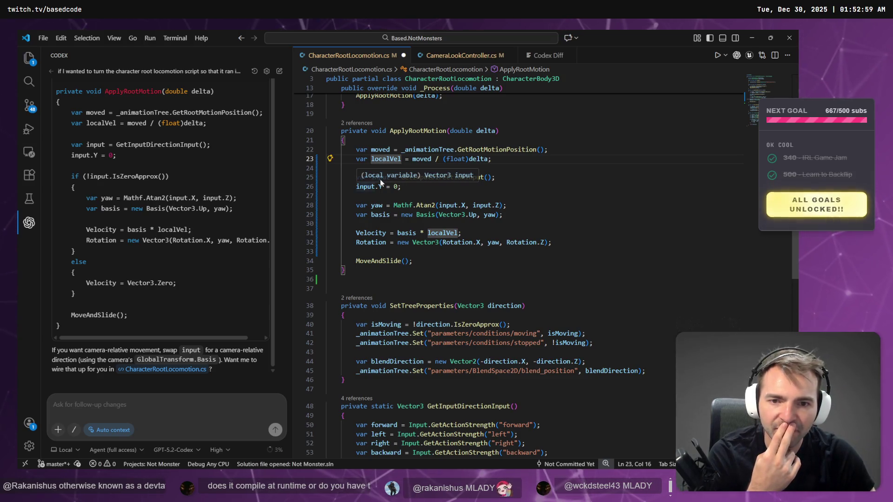
left_click(372, 177)
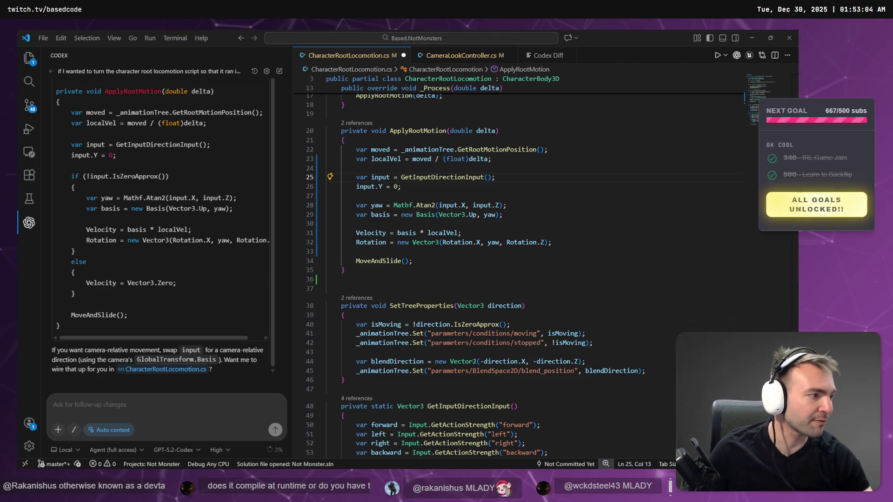
Step: Draw a circle on an empty part of the board and move it to the middle of that area
scroll(210, 287, "down", 5)
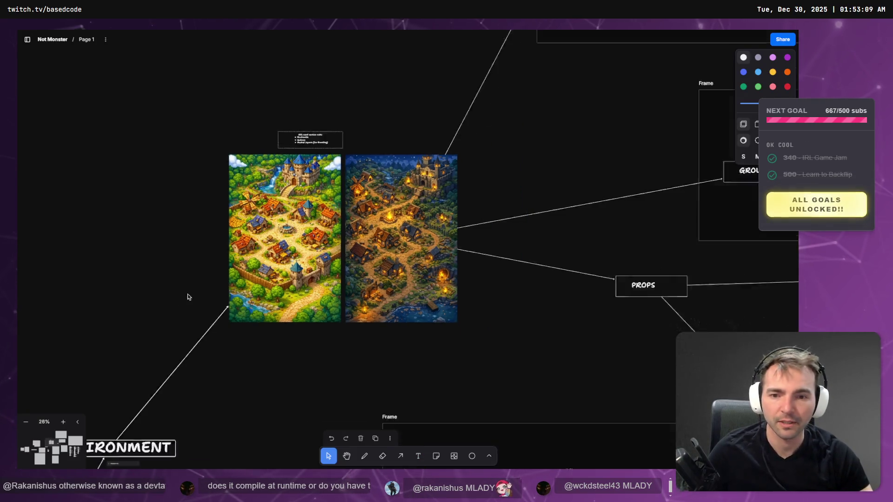
scroll(135, 305, "left", 10)
scroll(406, 208, "down", 3)
scroll(407, 208, "left", 3)
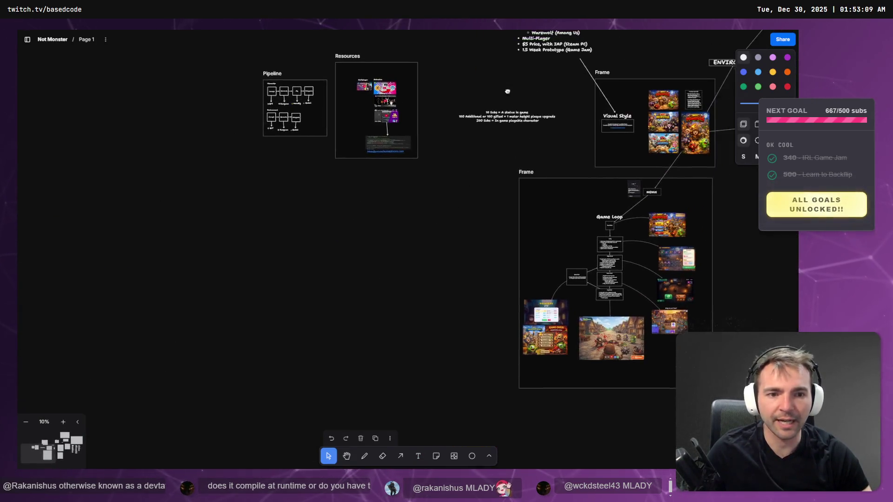
scroll(418, 265, "up", 3)
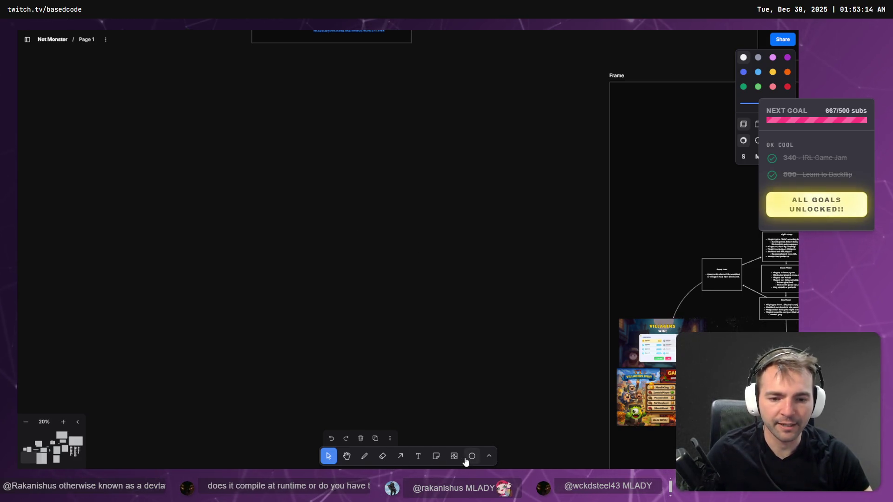
left_click(401, 456)
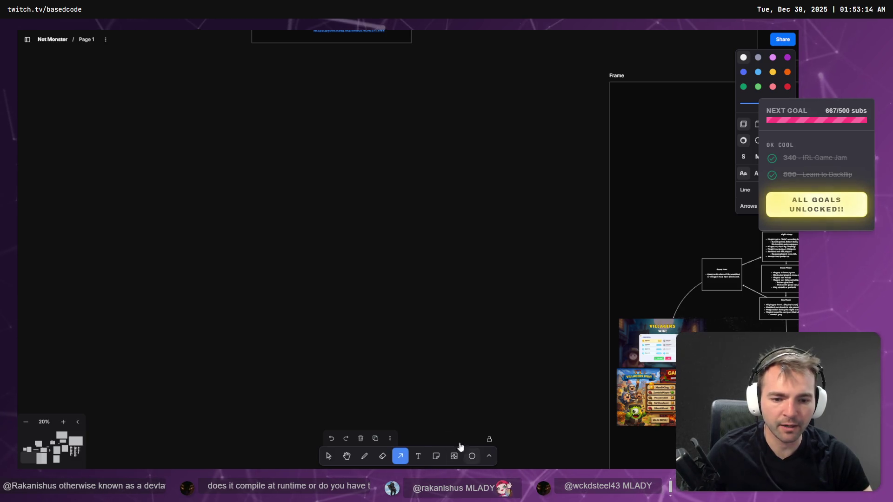
key("v")
left_click_drag(332, 200, 382, 252)
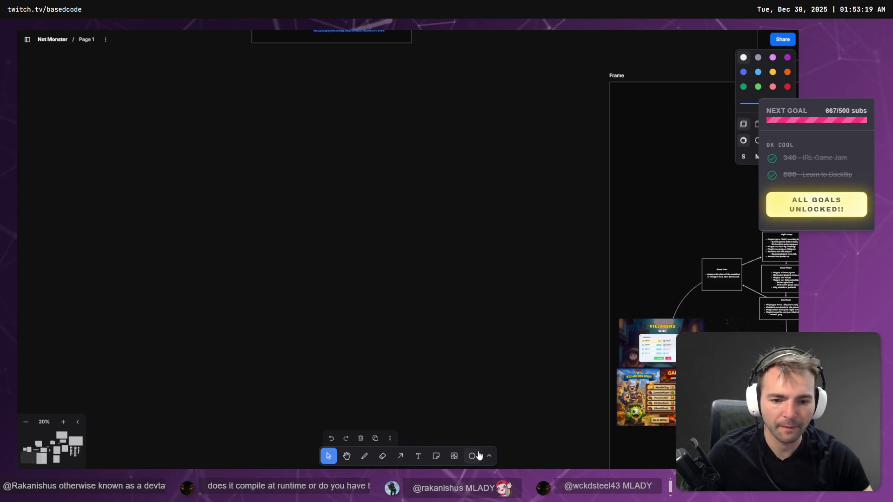
left_click_drag(213, 104, 285, 174)
left_click_drag(261, 144, 376, 264)
left_click(429, 375)
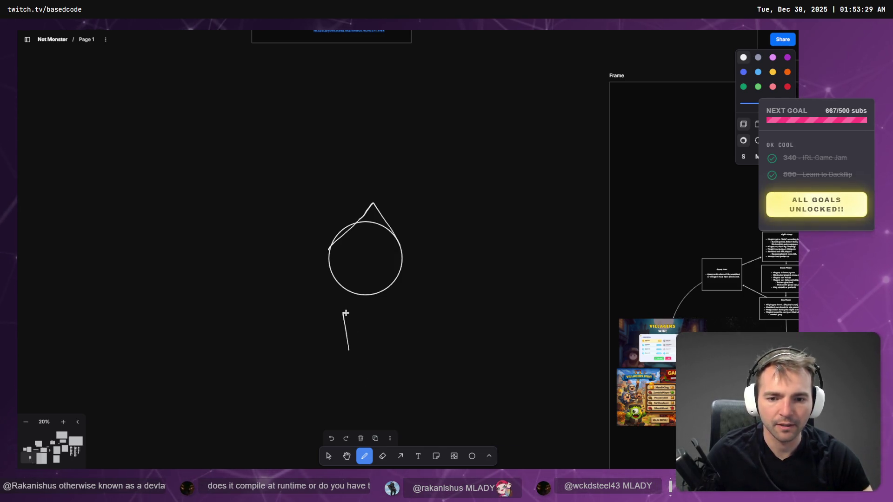
Step: Replace the stray strokes with a four-sided shape sketched below the circle
key("ctrl+z")
mouse_move(337, 384)
left_mouse_down()
mouse_move(337, 361)
mouse_move(367, 357)
mouse_move(360, 381)
mouse_move(396, 393)
mouse_move(367, 423)
left_mouse_up()
key("ctrl+z")
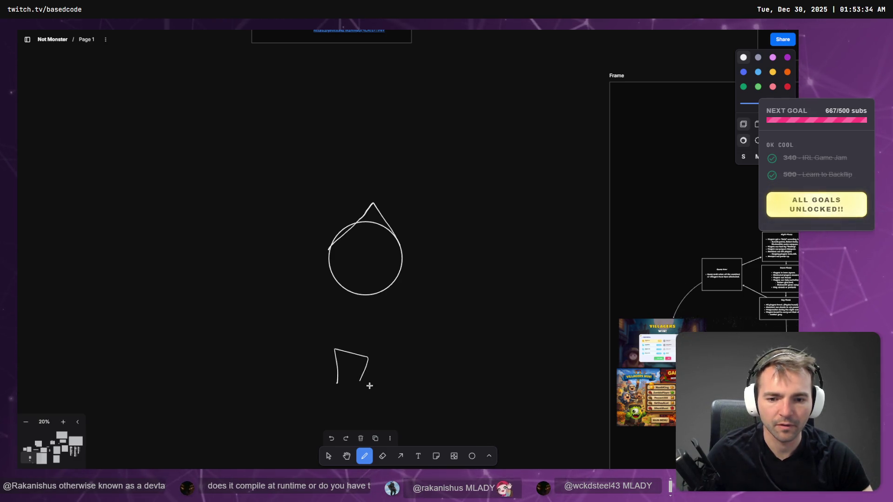
mouse_move(322, 380)
left_mouse_down()
mouse_move(369, 386)
mouse_move(355, 425)
mouse_move(289, 411)
mouse_move(321, 381)
left_mouse_up()
left_click_drag(400, 326, 404, 253)
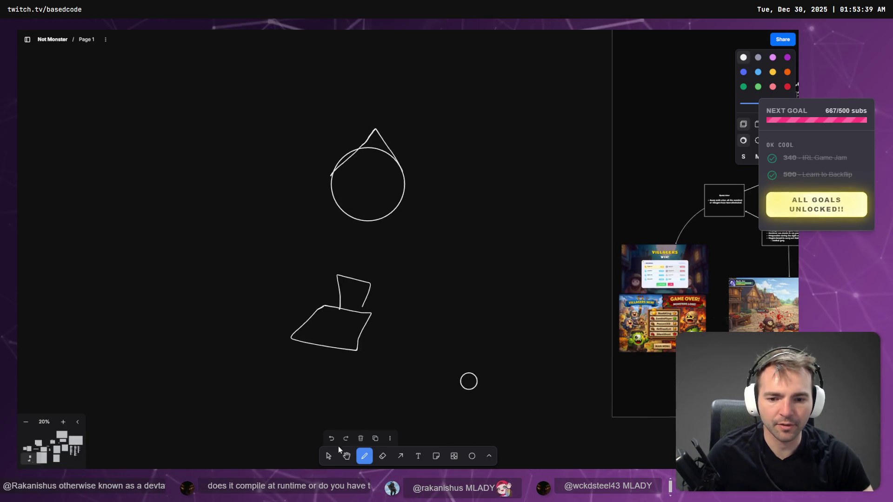
left_click(328, 456)
scroll(450, 305, "up", 2)
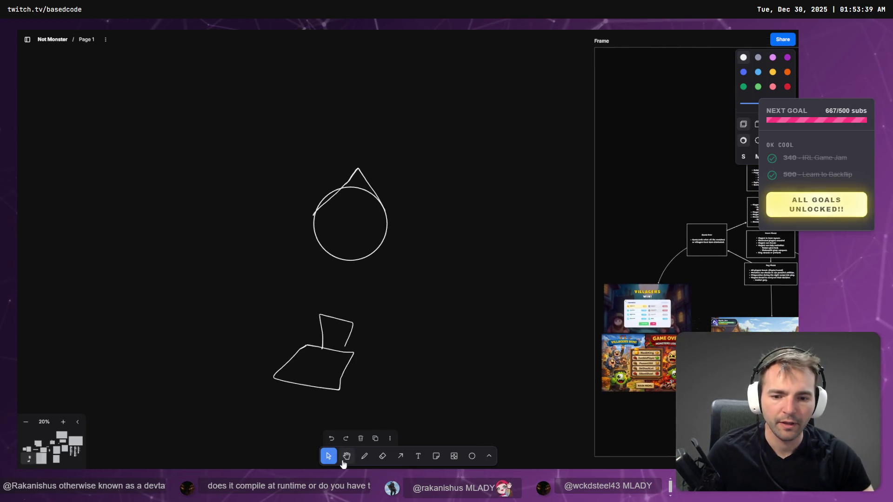
left_click(364, 458)
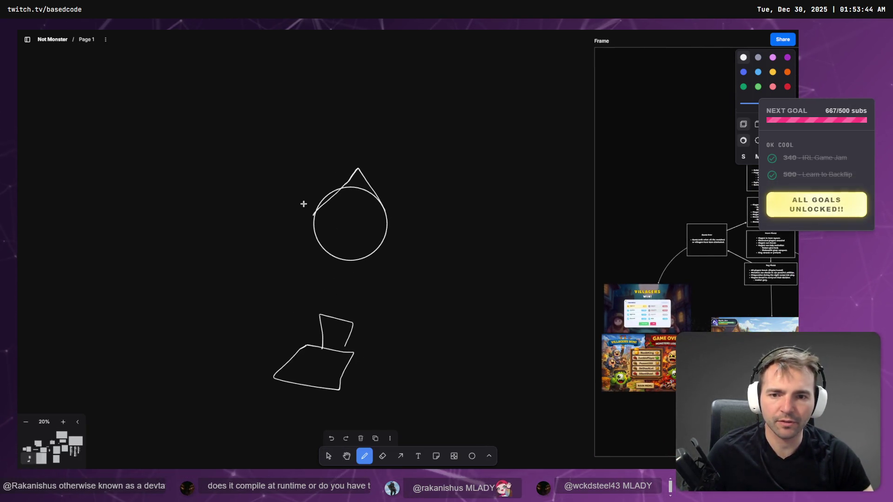
Step: Mark a dot inside the circle and draw a curved arrow arching up-left from it
left_click_drag(303, 208, 114, 165)
key("ctrl+z")
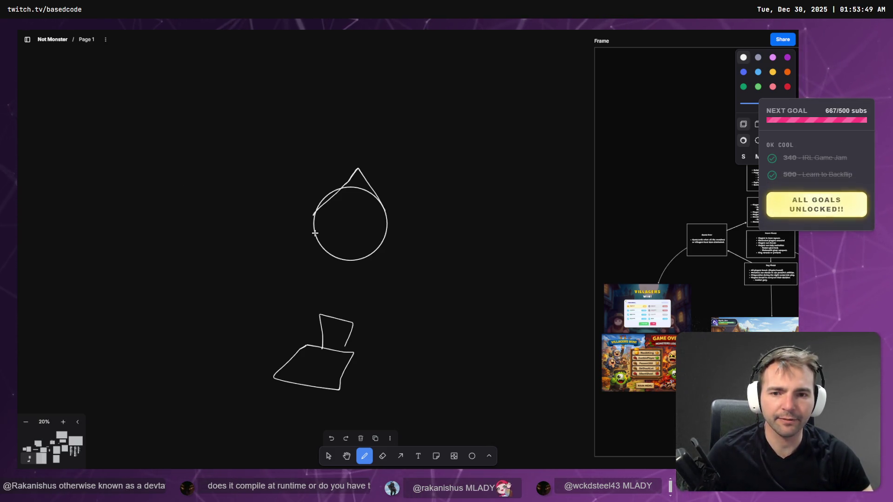
left_click_drag(297, 211, 233, 186)
key("ctrl+z")
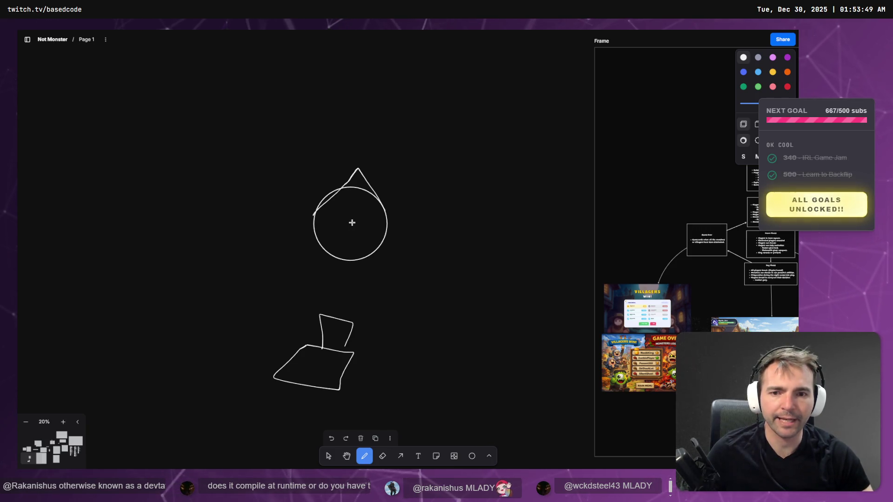
left_click_drag(358, 215, 358, 219)
left_click_drag(339, 185, 288, 174)
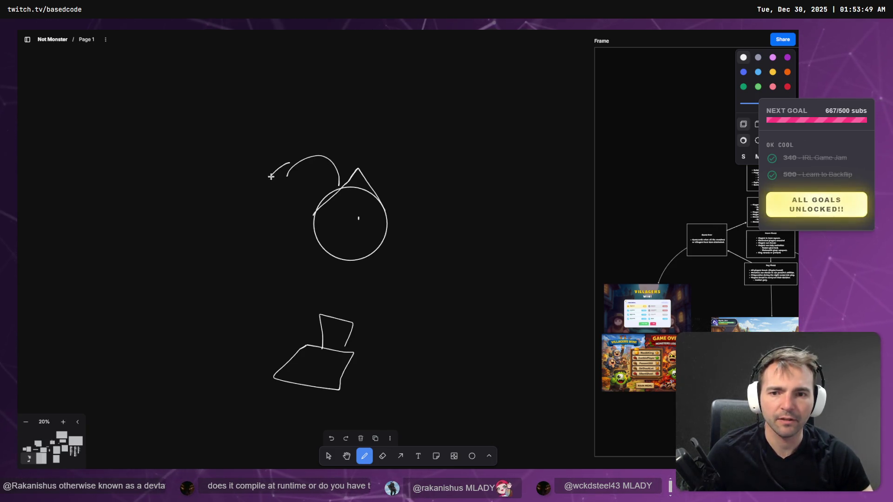
left_click_drag(251, 193, 257, 181)
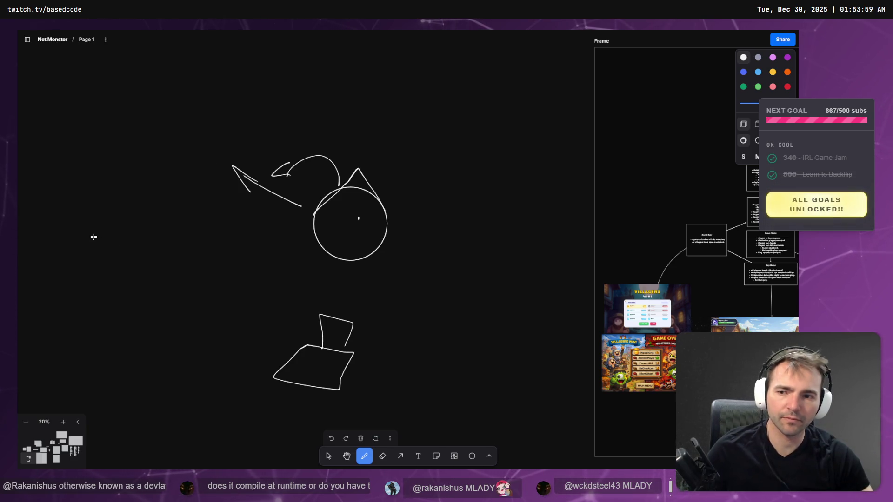
key("t")
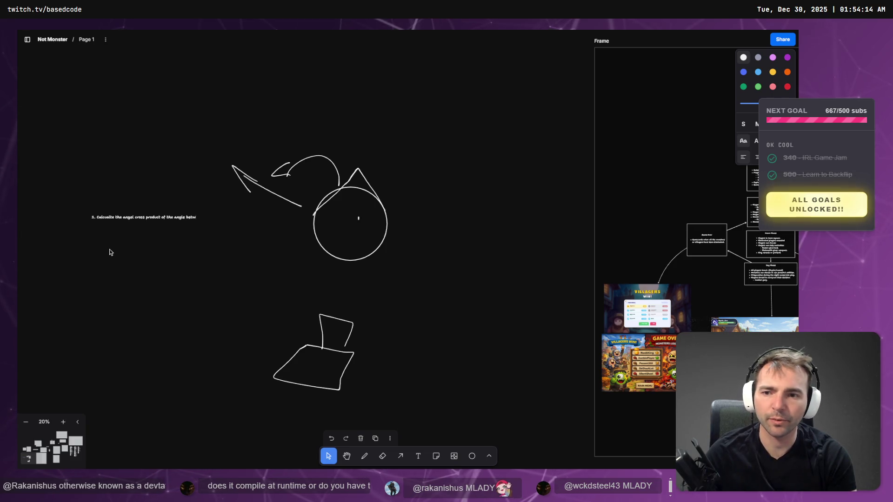
type("1. Calculate the angel cross product of the angle between")
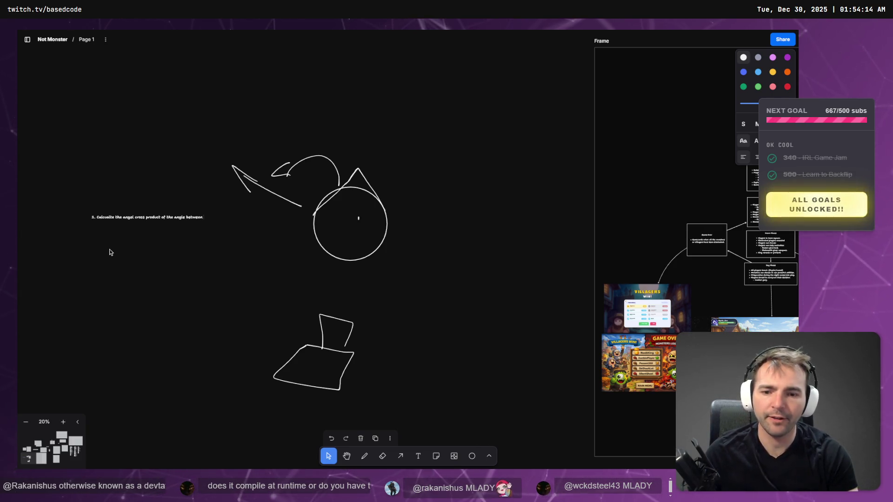
Step: Draw a line from the circle down to the base shape
left_click(365, 456)
left_click_drag(371, 131, 347, 315)
key("ctrl+z")
left_click_drag(359, 198, 340, 322)
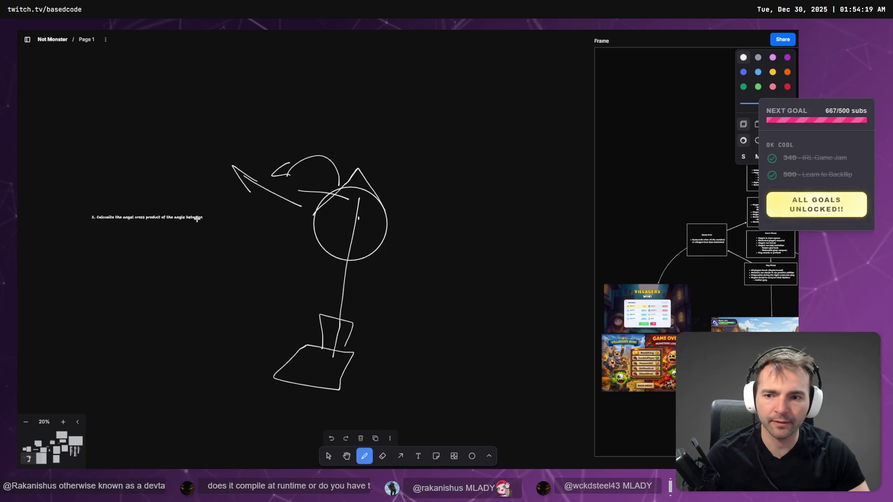
key("Escape")
key("Escape")
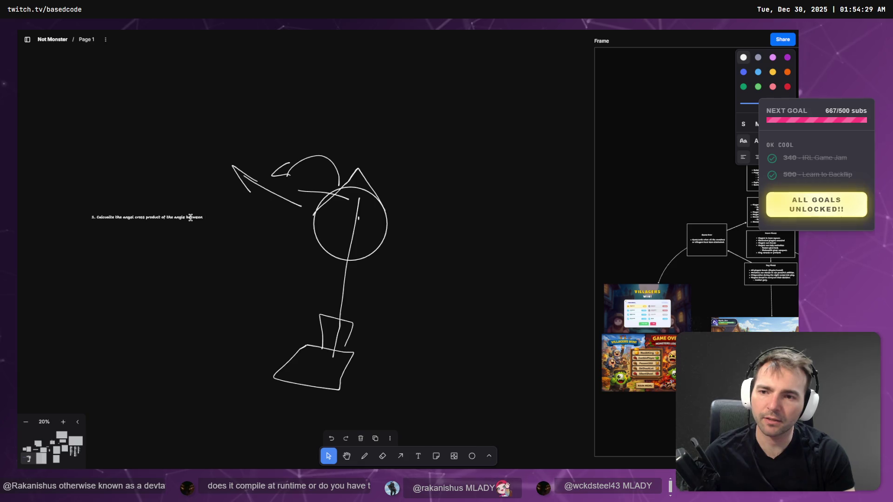
Step: Replace the note's trailing 'the angle between' with 'the line that runs between the camera,'
key("ctrl+BackSpace")
key("ctrl+BackSpace")
key("ctrl+BackSpace")
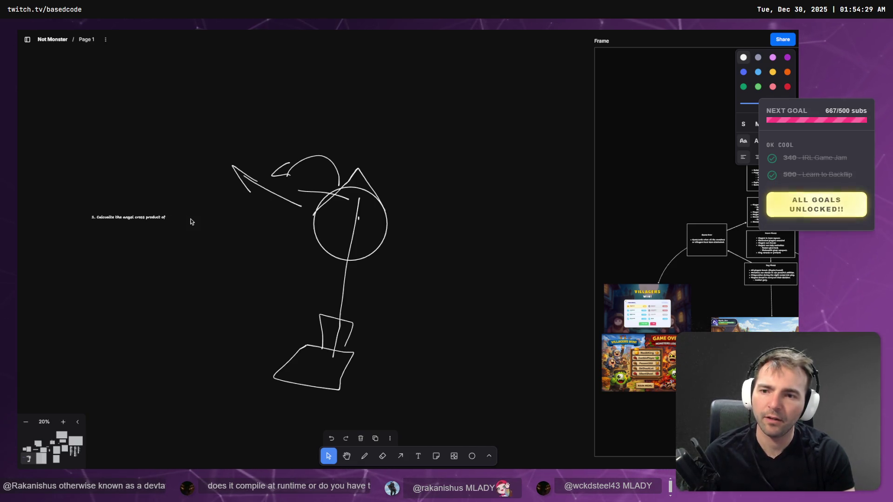
type(" the line")
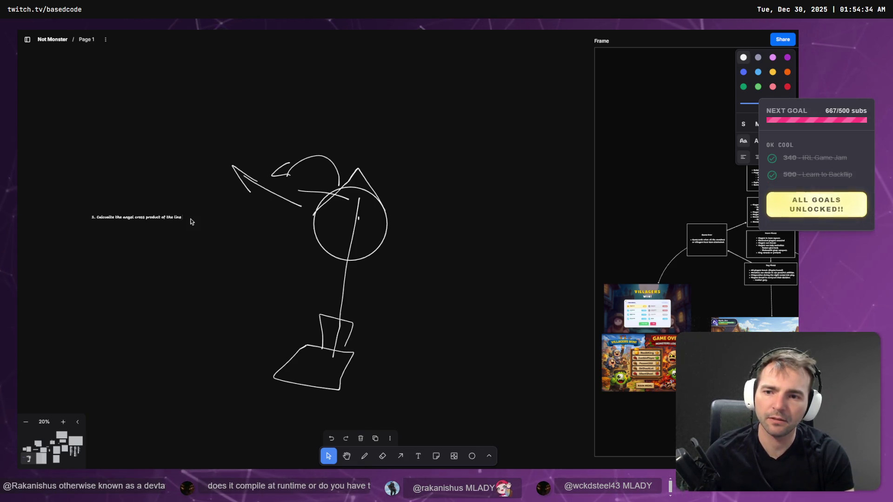
type(" that runs")
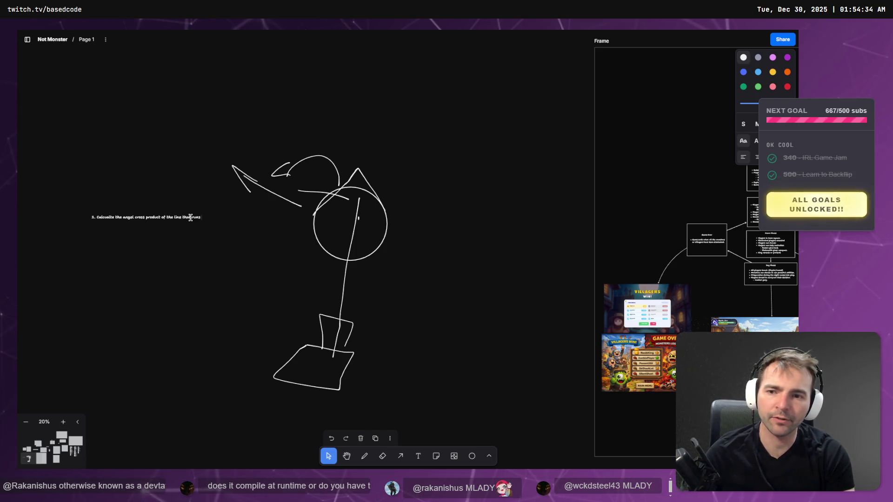
type(" between the")
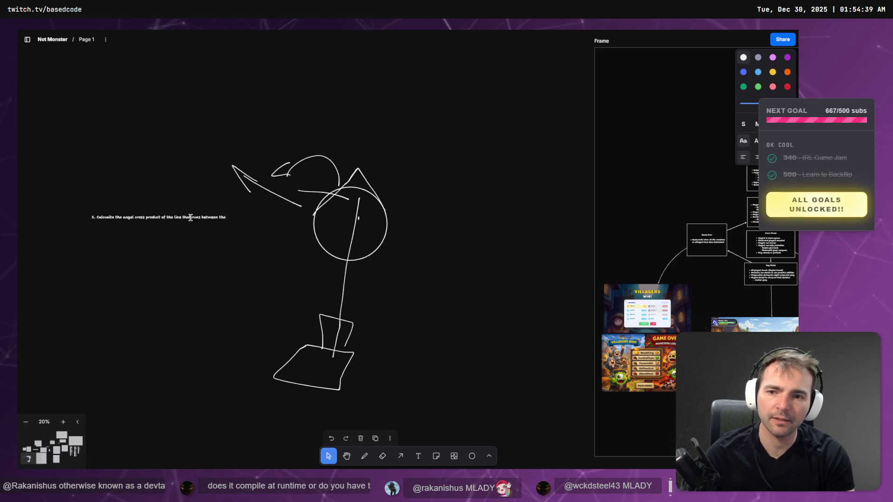
type(" camera, and the character.")
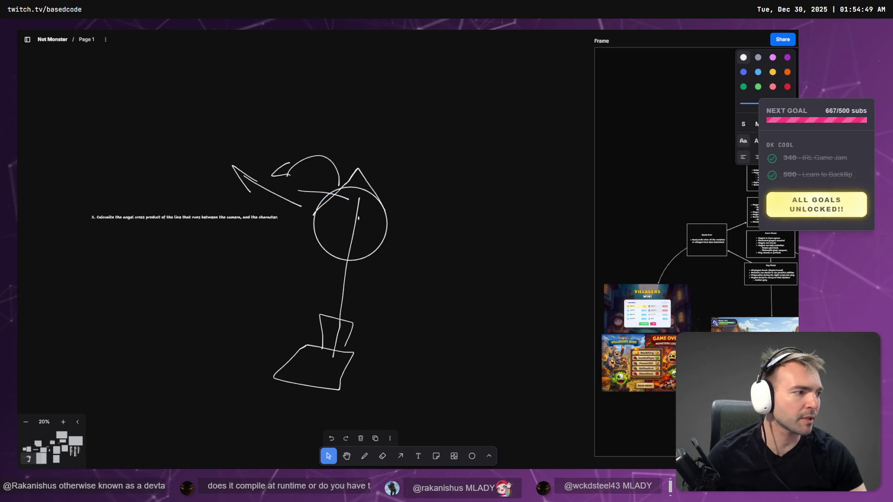
key("alt+Tab")
key("ctrl+t")
Step: Search Google for dot product and view the Dot Product: Piece by Piece image
type("dot ")
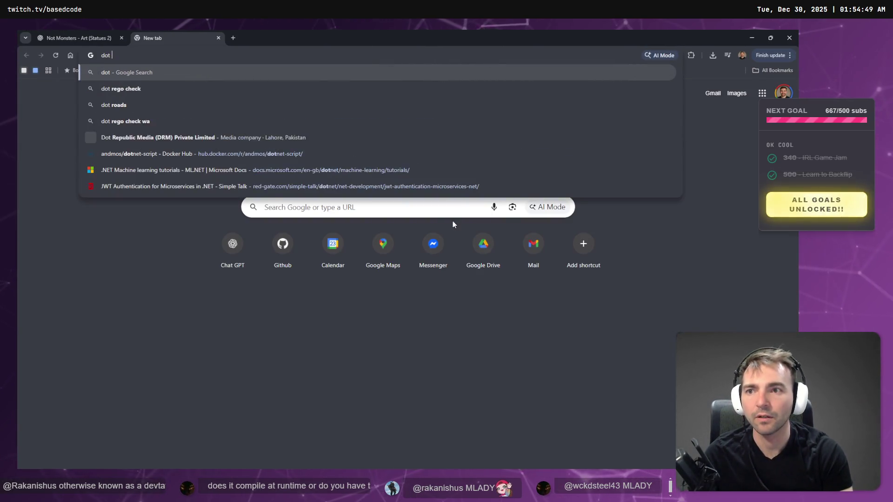
type("prod")
key("BackSpace")
key("BackSpace")
key("BackSpace")
type("product vs dot product")
key("Return")
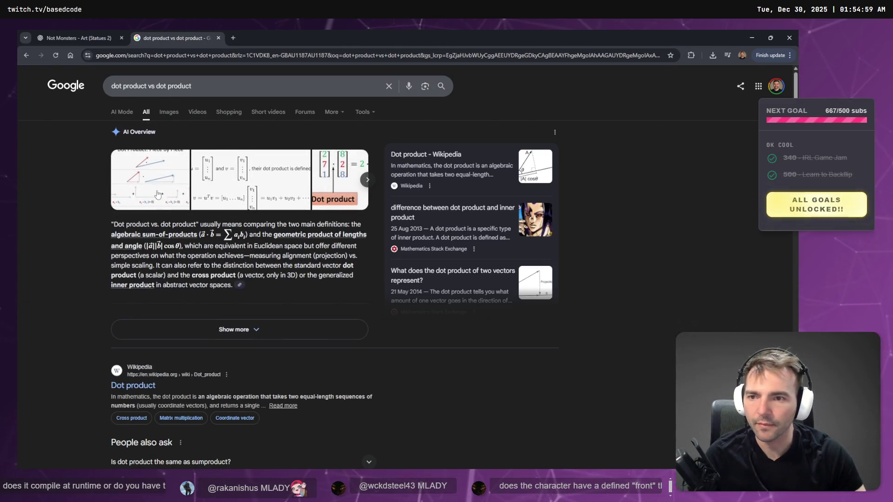
left_click(159, 195)
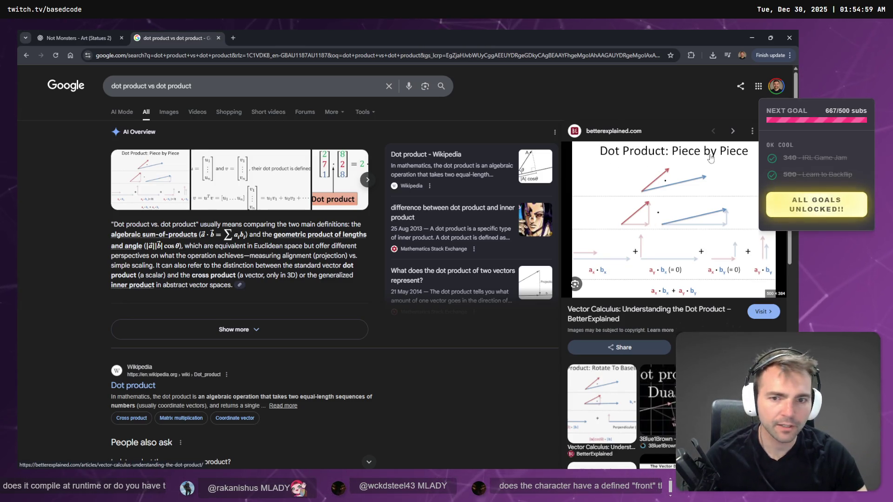
scroll(272, 230, "down", 2)
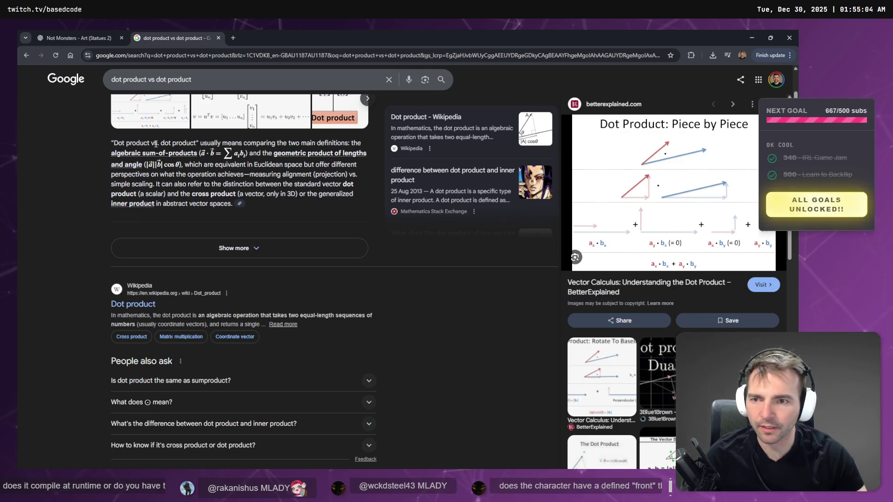
scroll(246, 240, "up", 1)
Step: Change the query to 'dot product vs cross product' and open the Visual explanation video
left_click(167, 79)
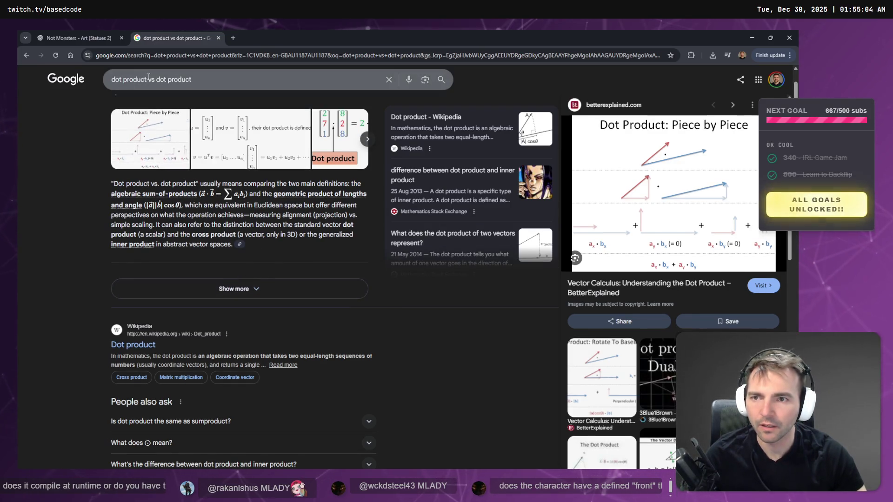
key("BackSpace")
key("BackSpace")
key("BackSpace")
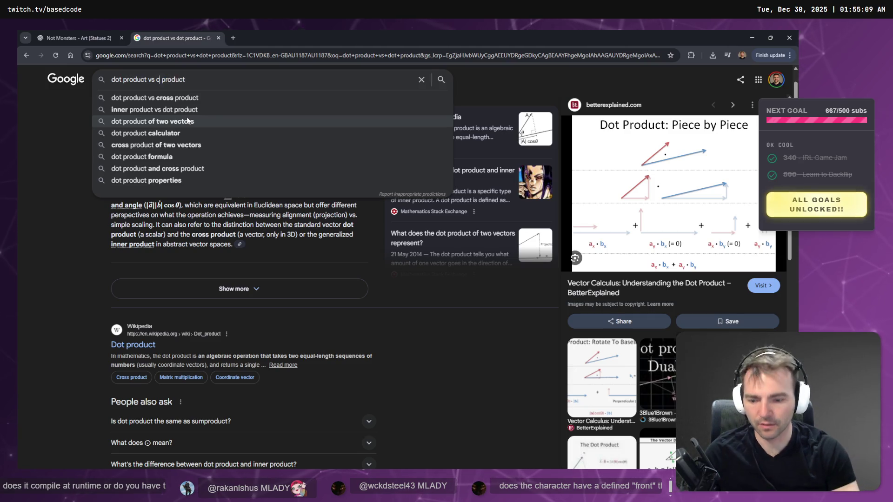
type("cross")
key("Return")
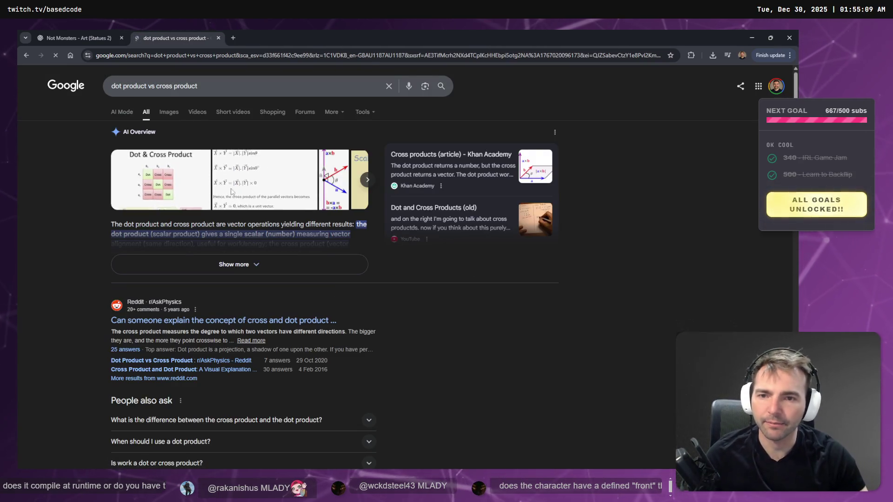
left_click(333, 181)
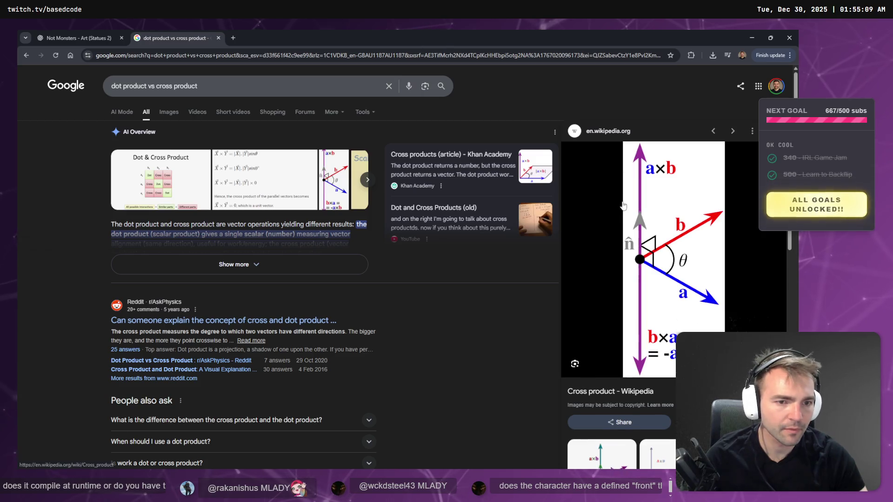
scroll(327, 226, "down", 5)
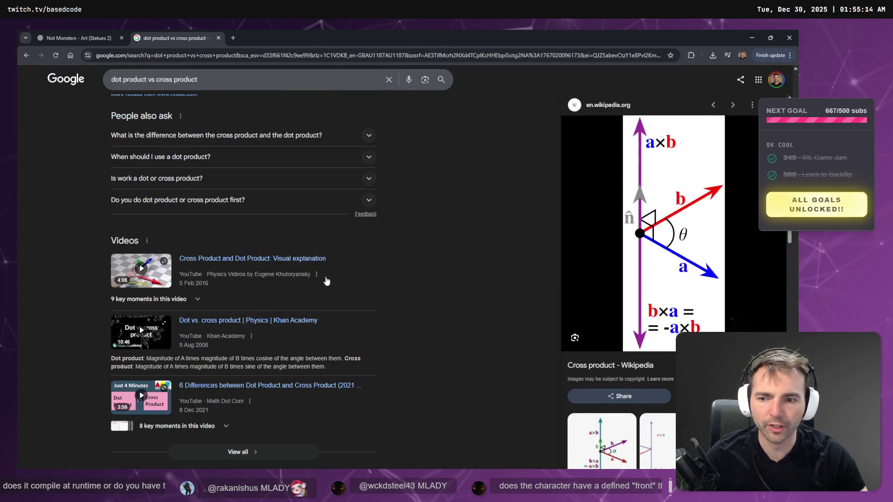
left_click(236, 263)
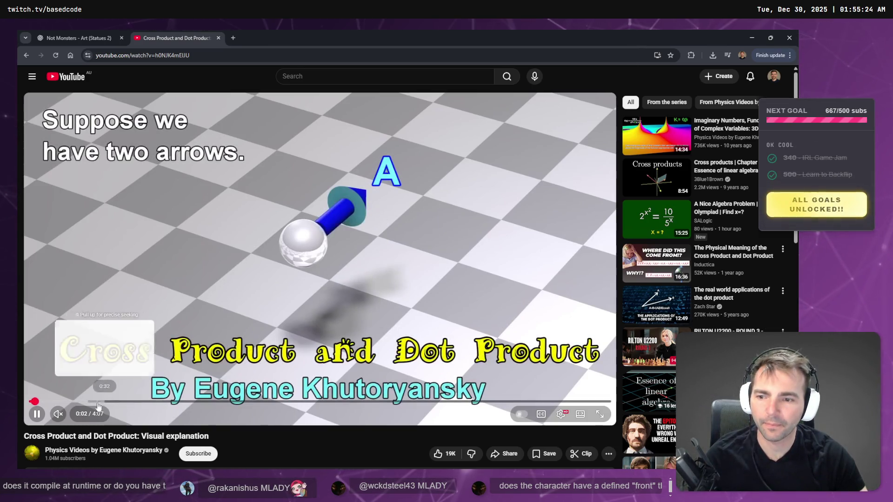
Step: Skim the video's arrow explanations with sound on, skipping ahead through the opposite-directions part
left_click(82, 402)
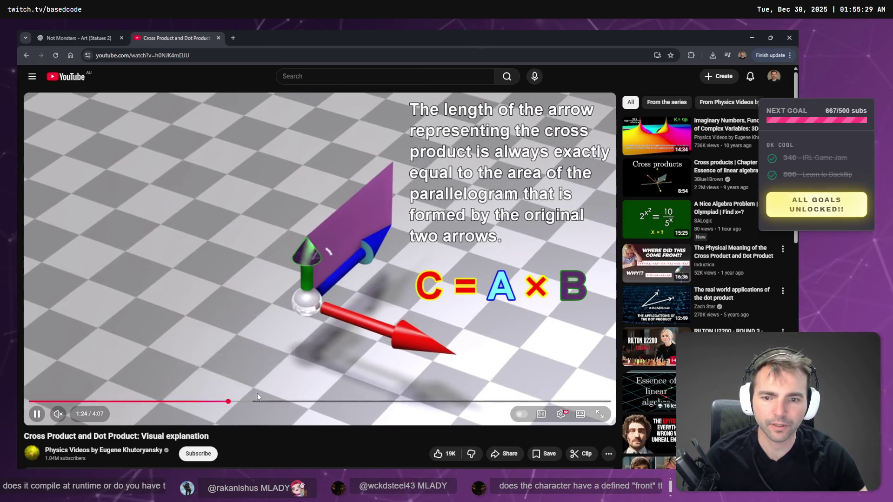
left_click(229, 401)
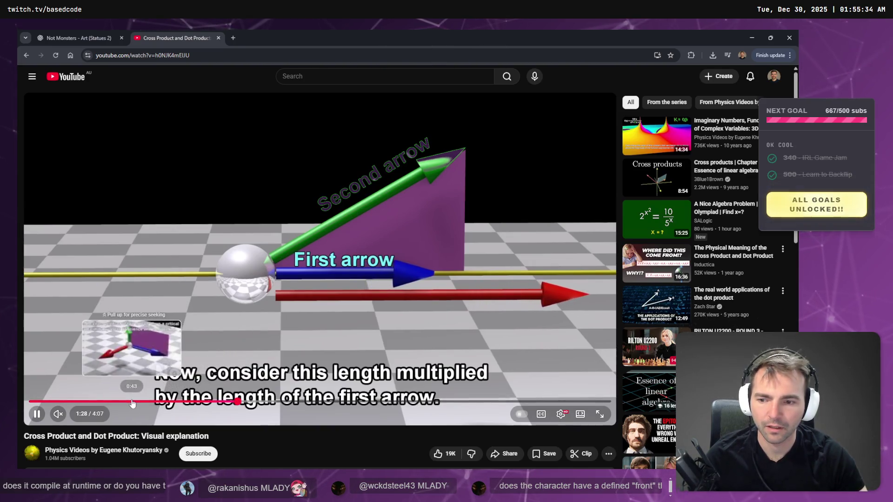
left_click(63, 419)
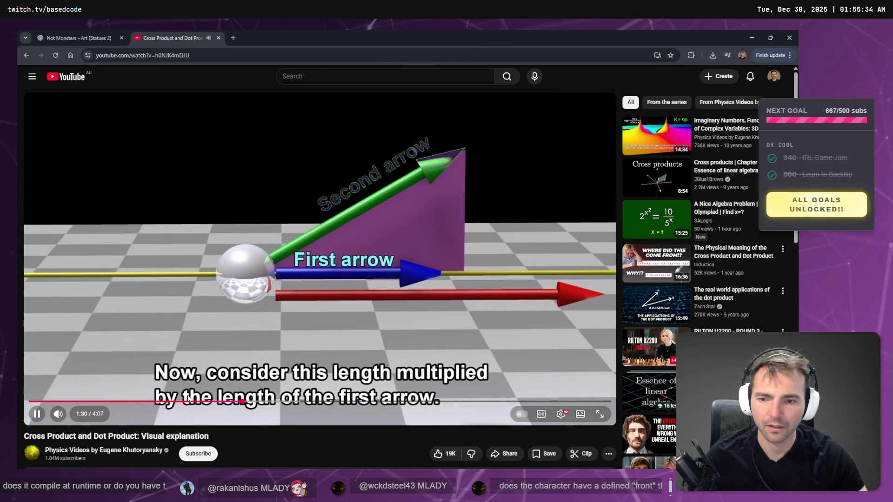
left_click(341, 401)
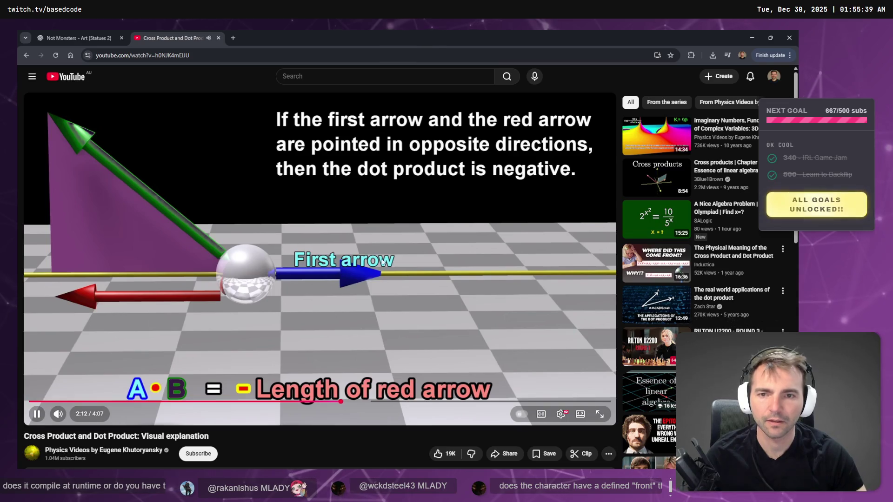
left_click(383, 263)
left_click(383, 262)
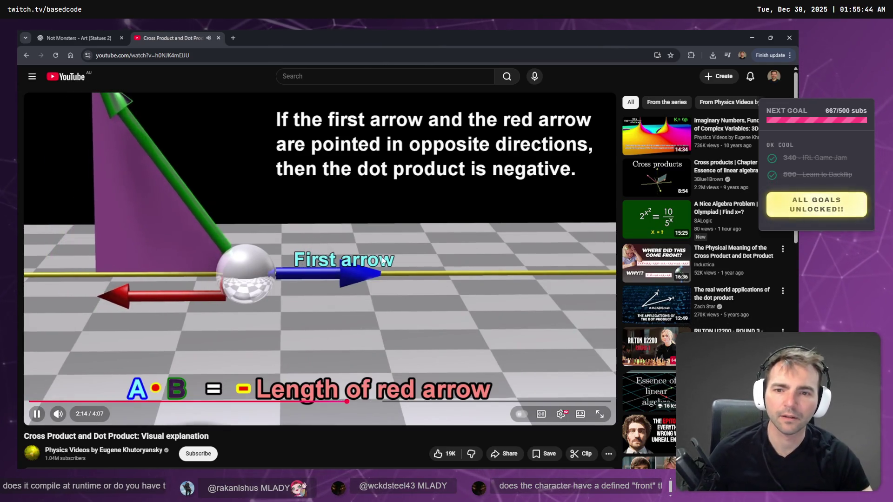
key("Right")
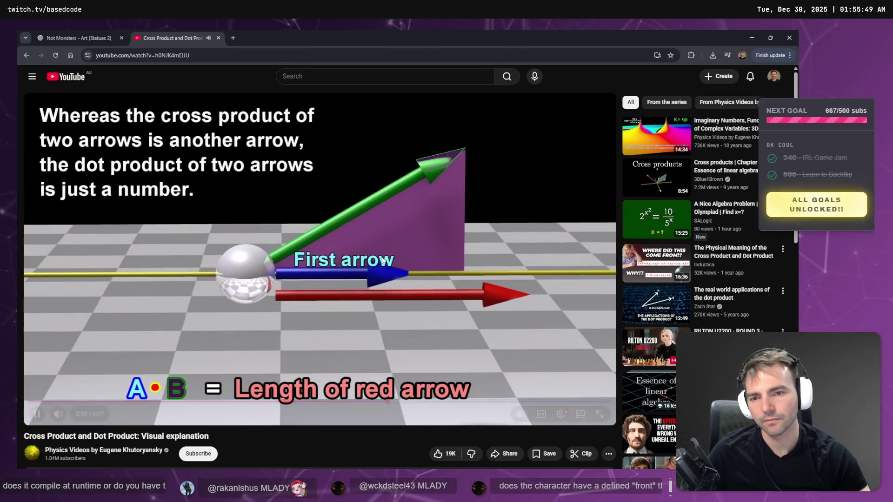
key("Right")
key("Right")
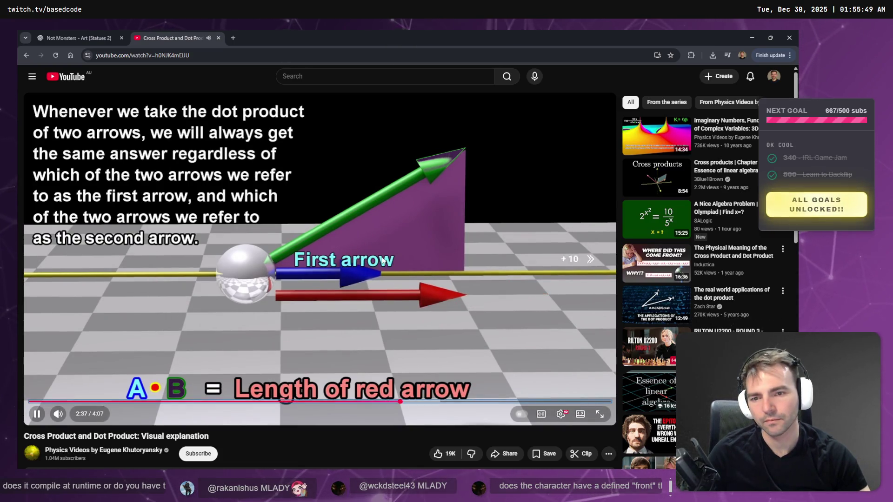
key("Right")
key("Right")
key("Right")
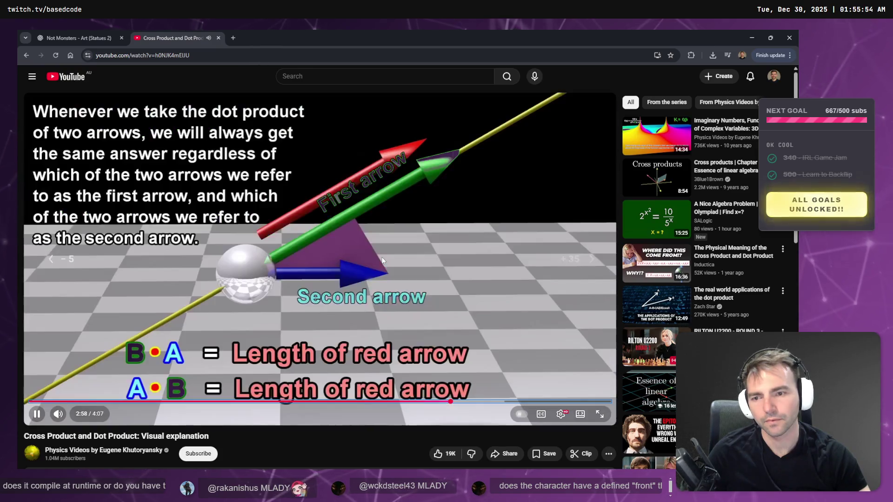
Step: Close the video and search 'dot product vs cross product' in a fresh tab
key("ctrl+w")
key("ctrl+t")
type("dot product vs cross product")
key("Return")
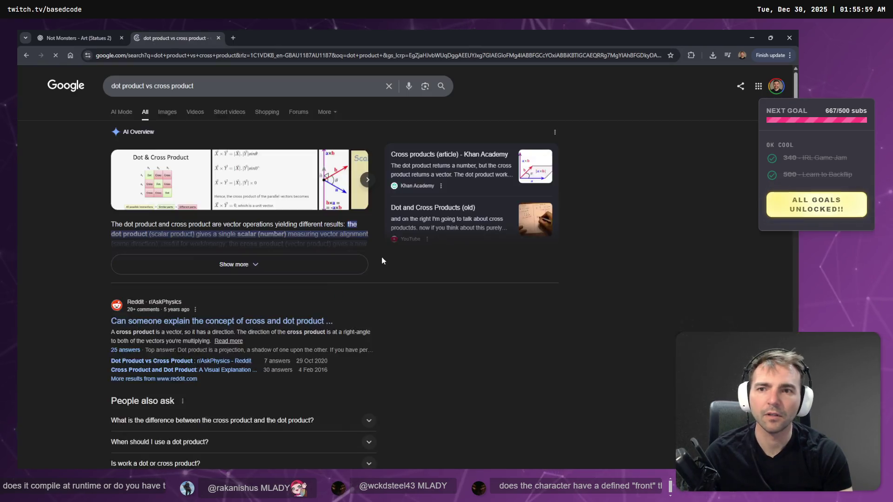
Step: Search Google for 'right hand rule cross product', skim the results, and minimize Chrome
key("ctrl+l")
type("right hand rule l")
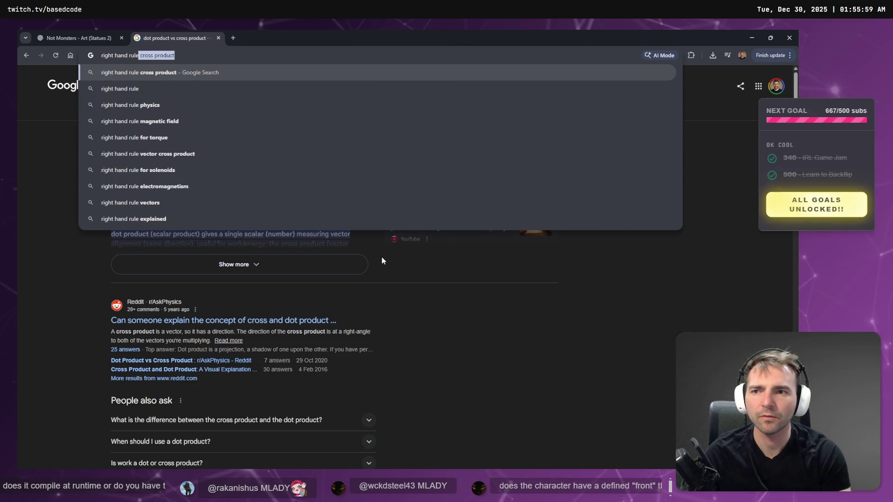
type("cross product")
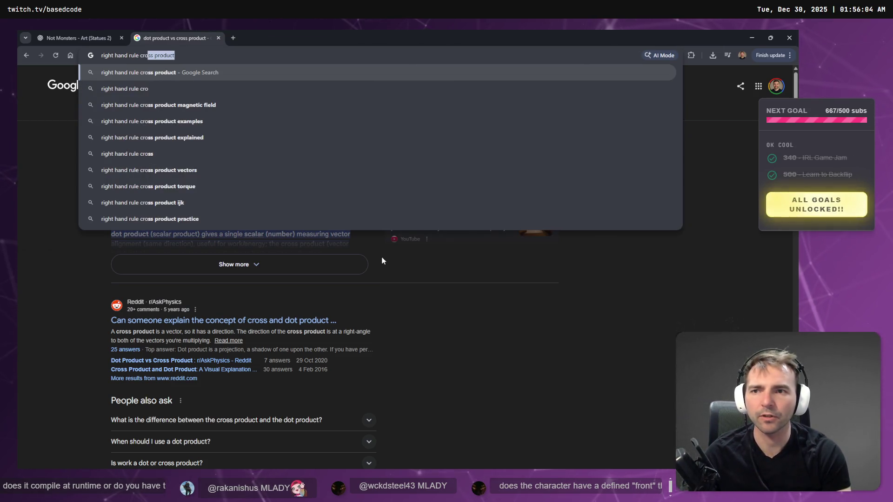
key("Return")
scroll(360, 284, "down", 5)
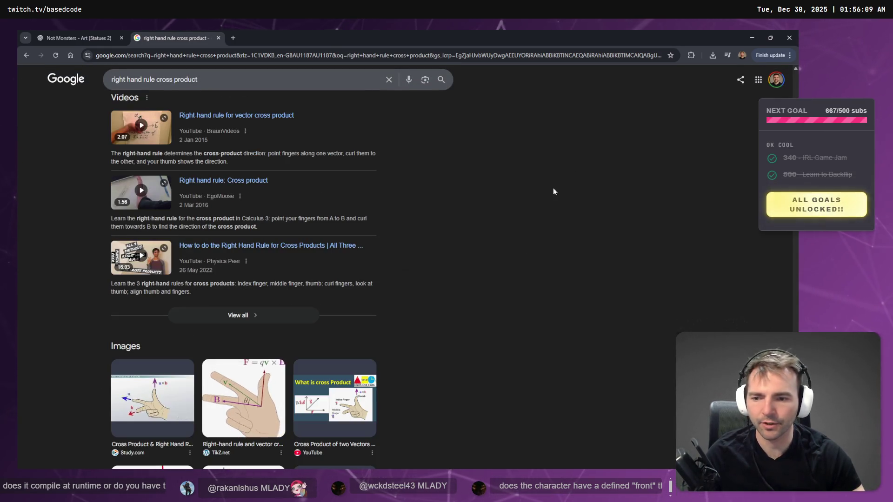
left_click(752, 38)
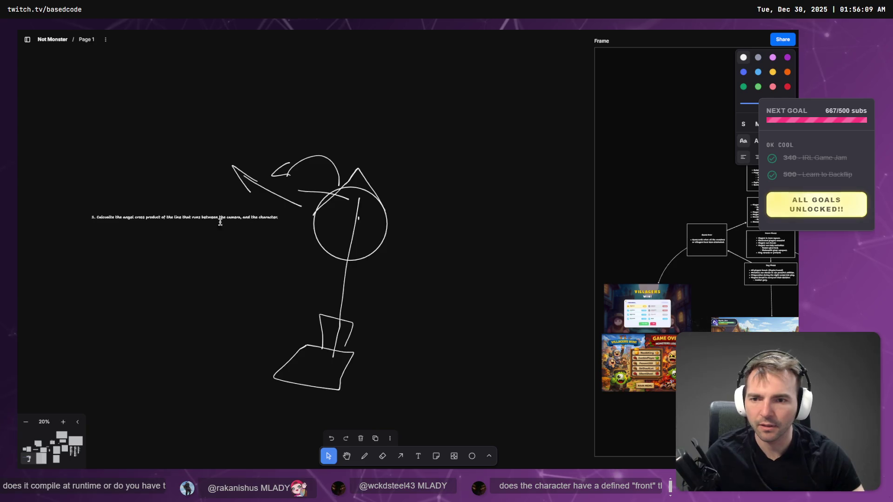
Step: Append ', with the wold up as y' to the note, glancing back at the cross product results
scroll(156, 228, "up", 3)
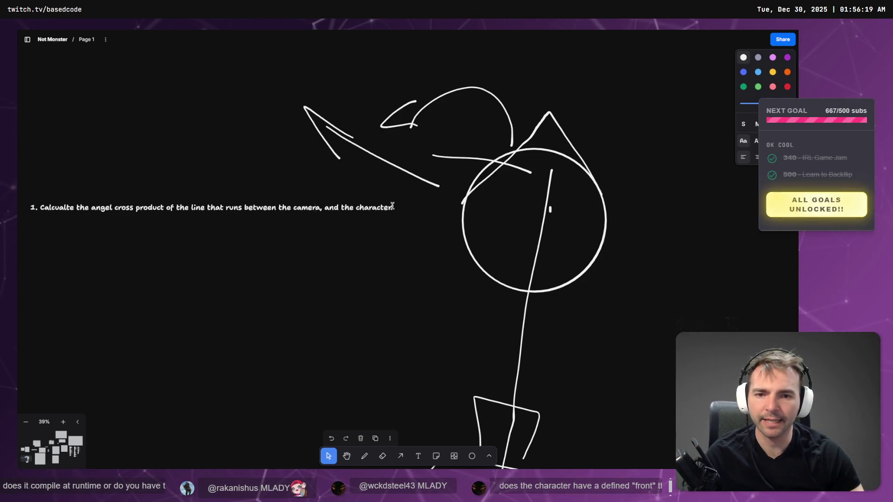
type(", wit")
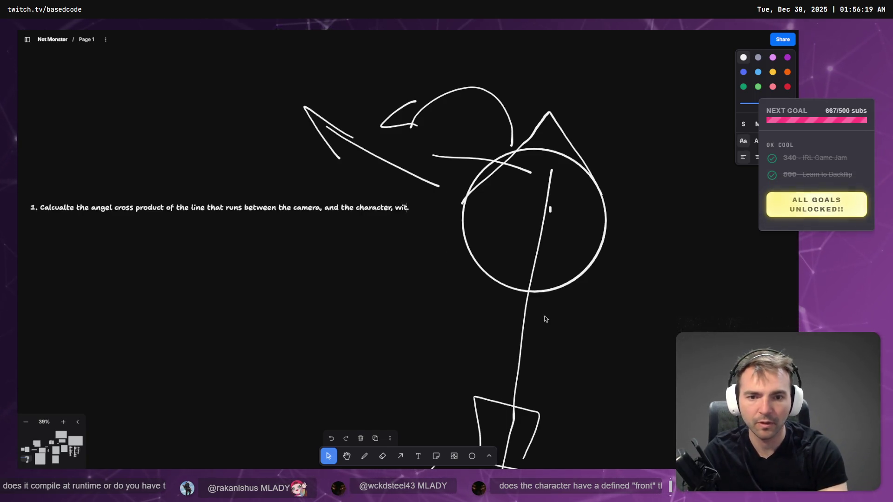
key("BackSpace")
key("BackSpace")
key("BackSpace")
type("with the wold up as y")
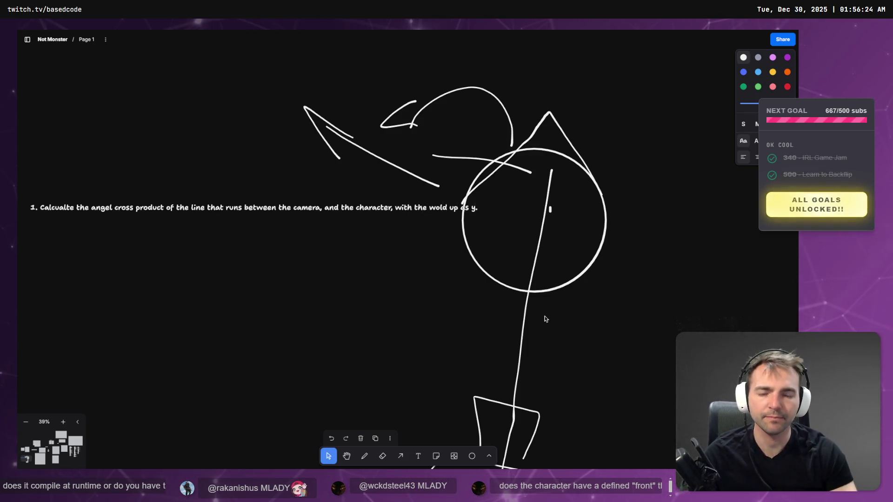
key("alt+Tab")
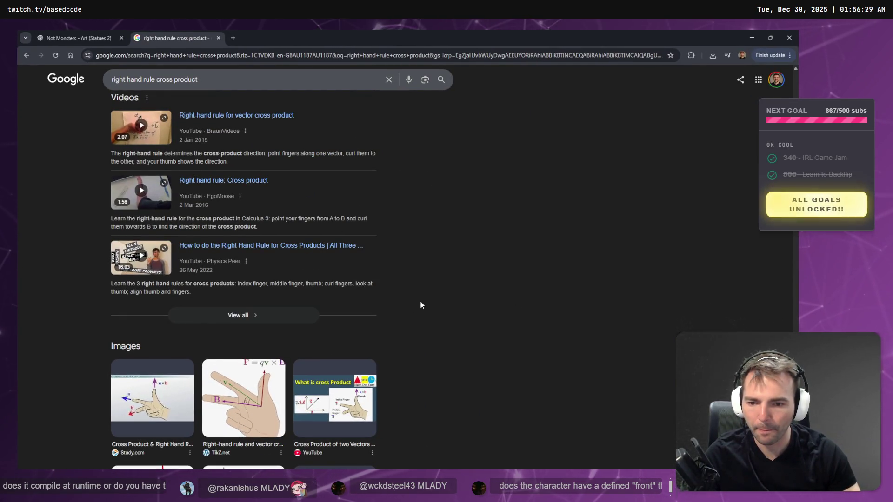
scroll(421, 305, "down", 2)
key("alt+Tab")
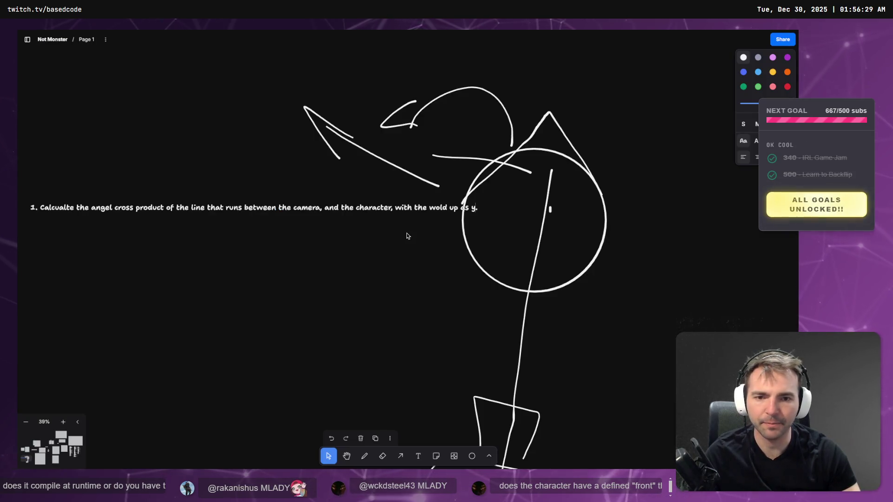
Step: Remove the list numbering and break the note onto a new line after 'camera,'
left_click(323, 207)
key("Return")
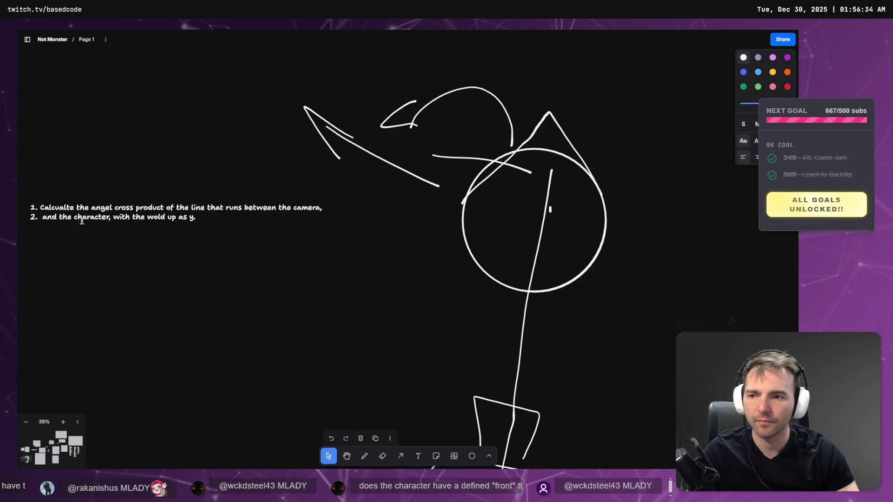
key("BackSpace")
key("Return")
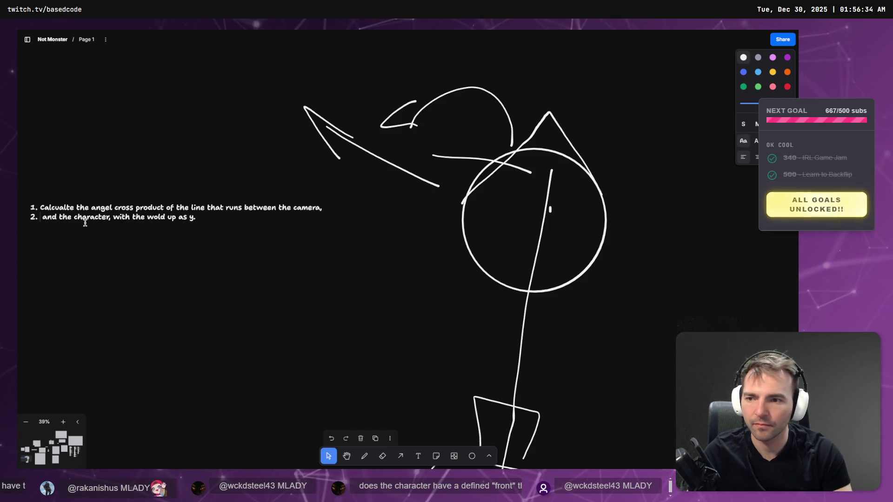
key("BackSpace")
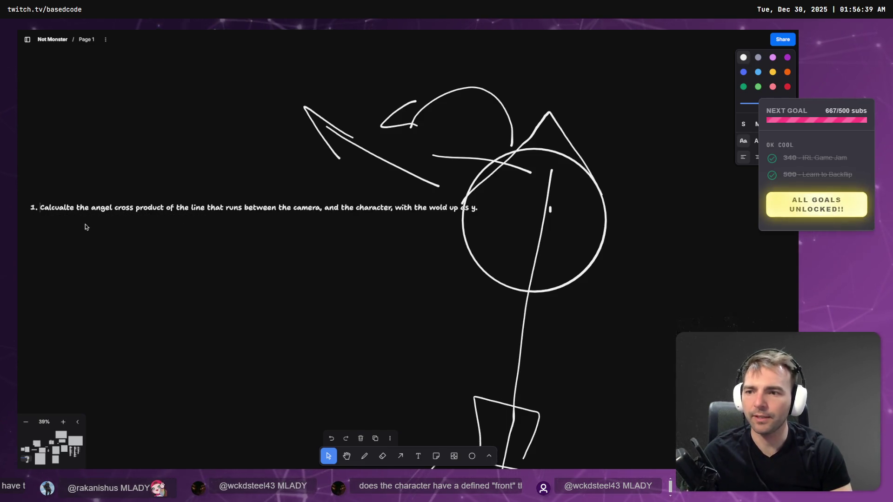
key("Home")
key("BackSpace")
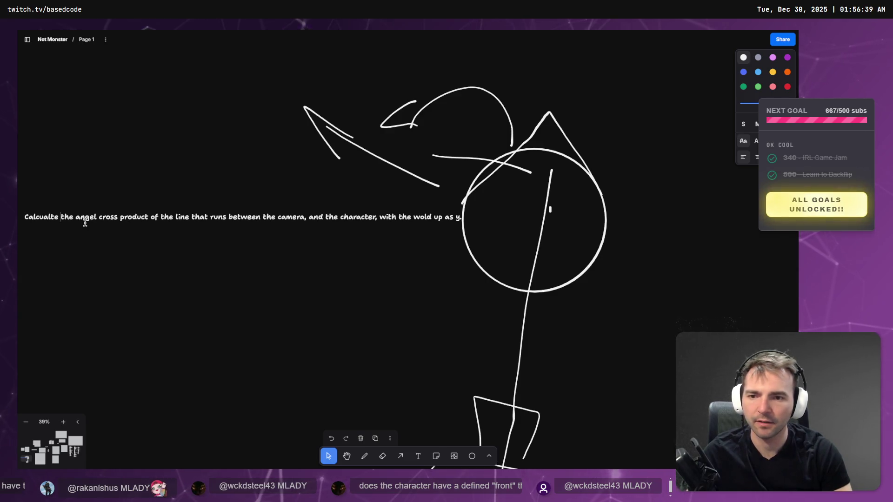
key("Return")
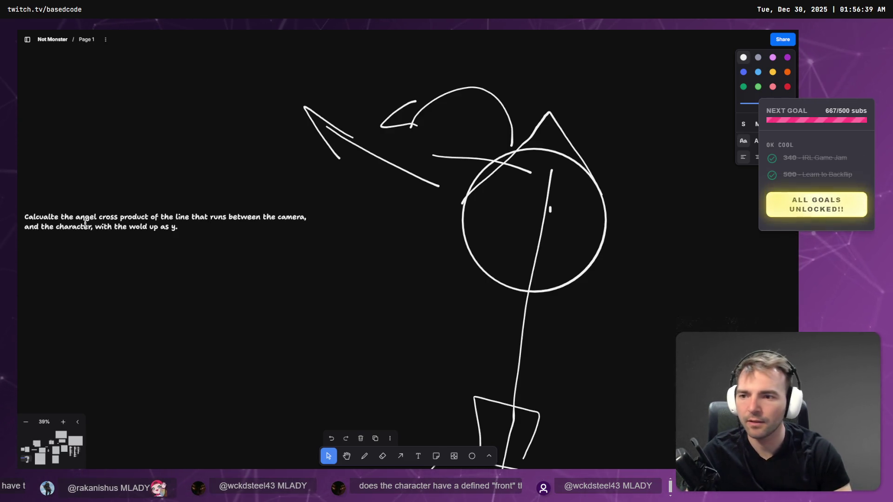
Step: Delete 'angel', put 'with the wold up as y.' on its own line, and wrap before 'line'
scroll(252, 255, "down", 2)
scroll(189, 221, "left", 5)
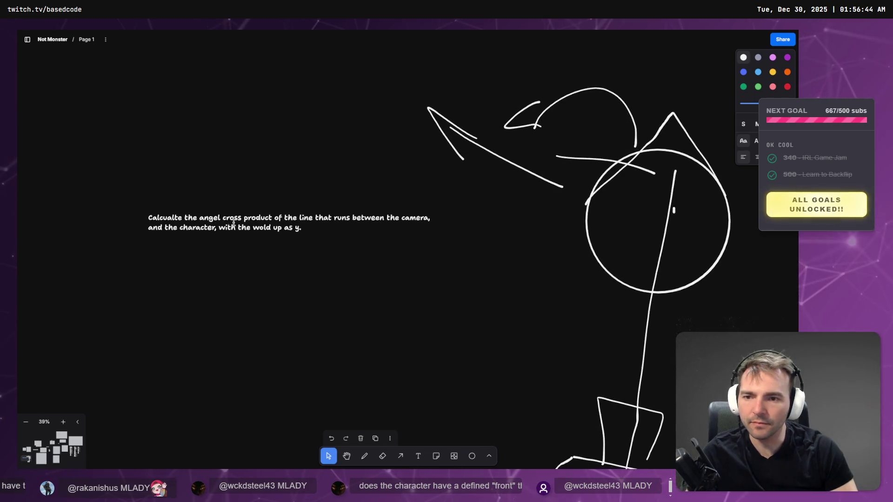
key("ctrl+BackSpace")
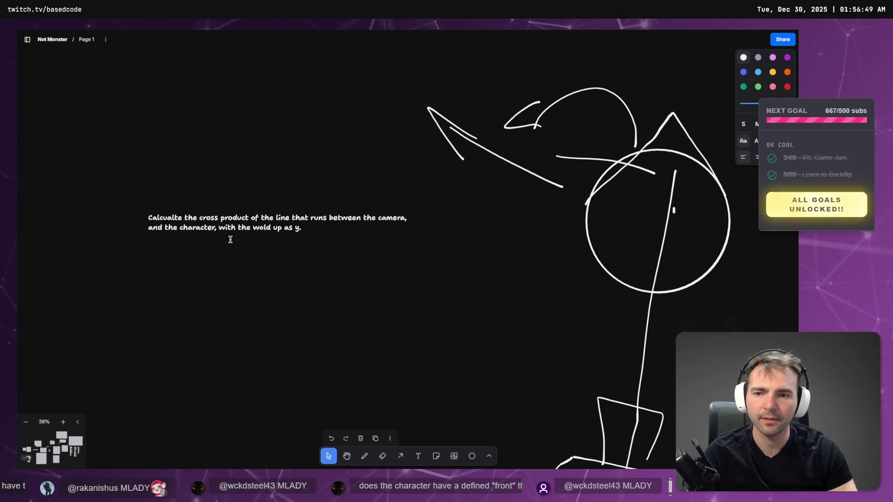
key("Return")
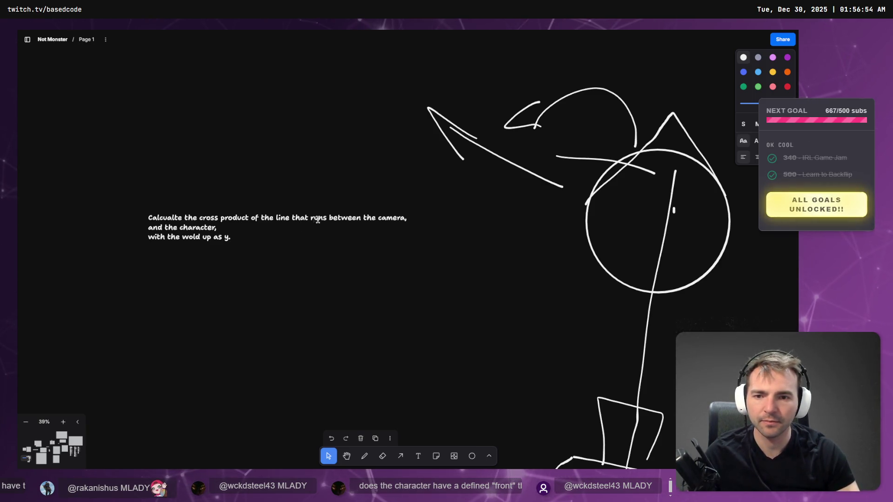
key("Return")
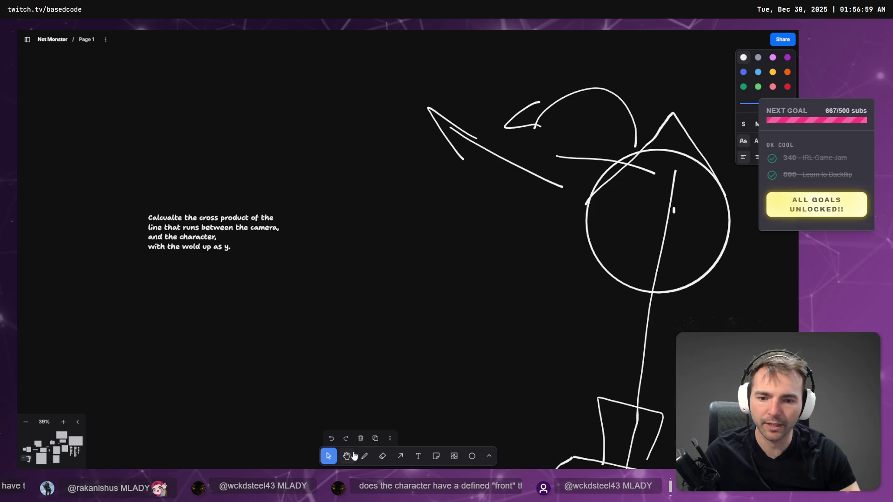
Step: Enlarge the note's text box so the text appears bigger
left_click(294, 285)
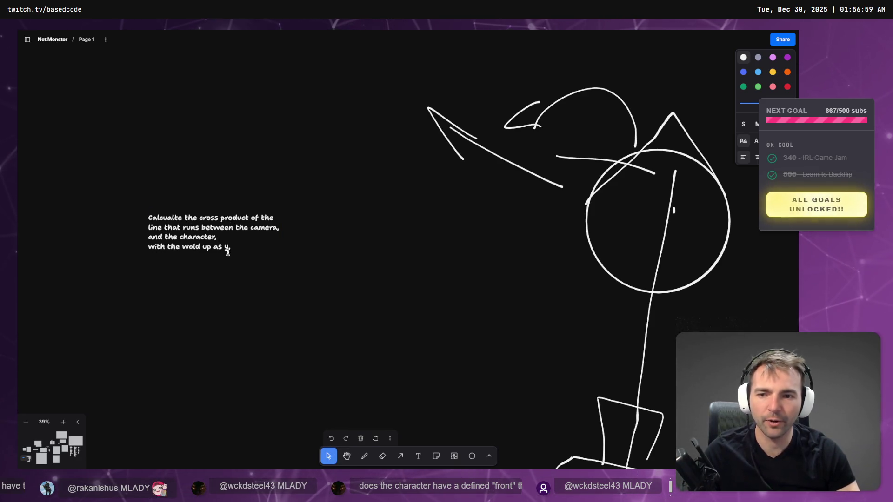
left_click(279, 244)
mouse_move(283, 260)
left_mouse_down()
mouse_move(450, 335)
mouse_move(418, 319)
left_mouse_up()
scroll(464, 293, "right", 3)
scroll(464, 292, "down", 1)
scroll(464, 293, "right", 5)
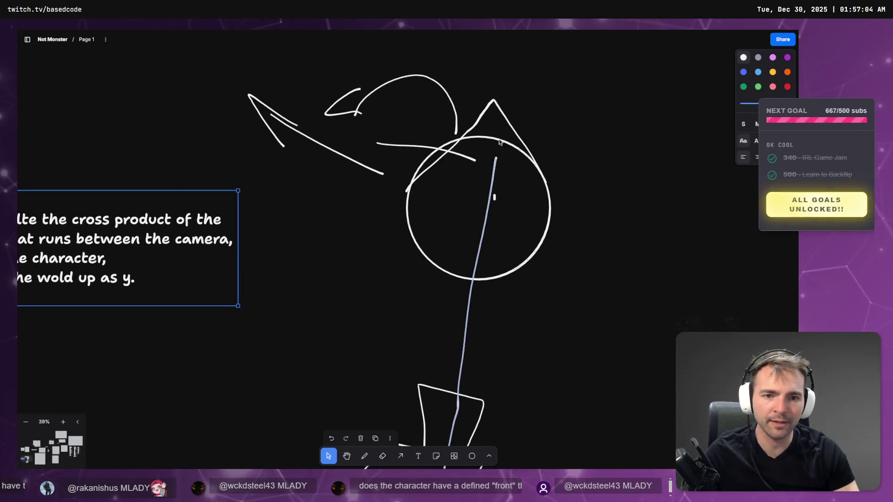
Step: Delete the curved arc and up-left arrow strokes above the stick figure's head
key("alt+Tab")
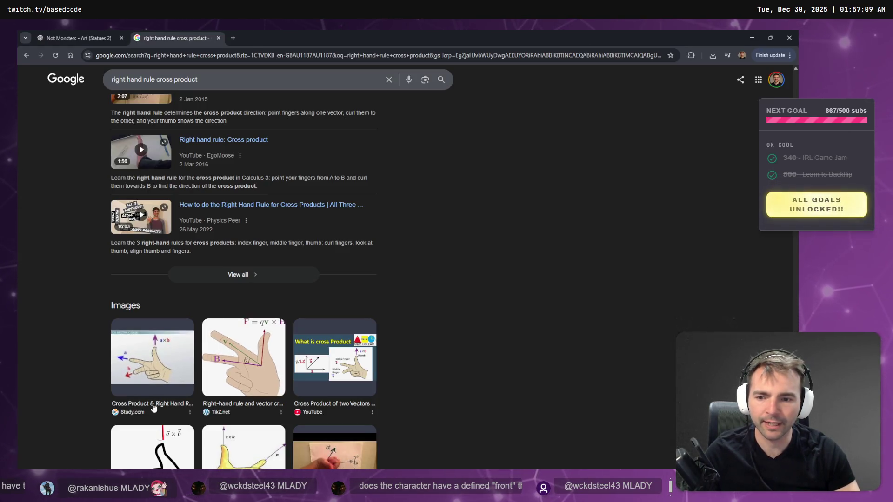
scroll(162, 354, "down", 3)
key("alt+Tab")
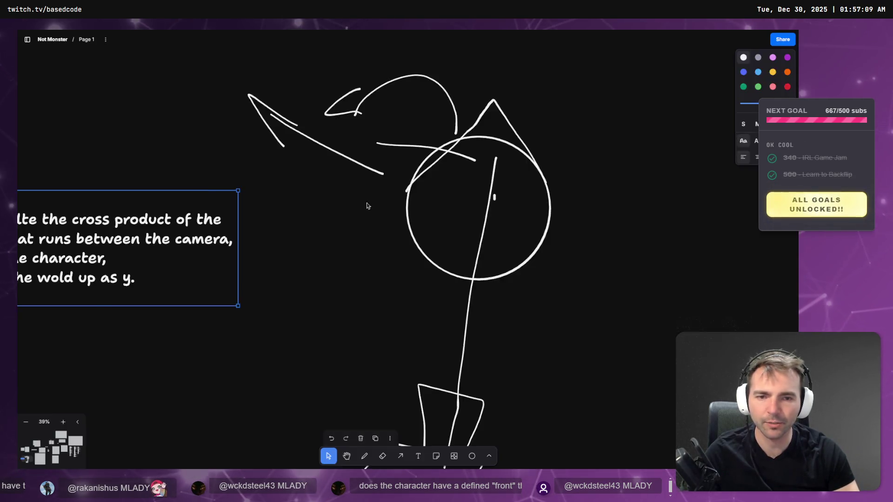
key("alt+Tab")
key("alt+Tab")
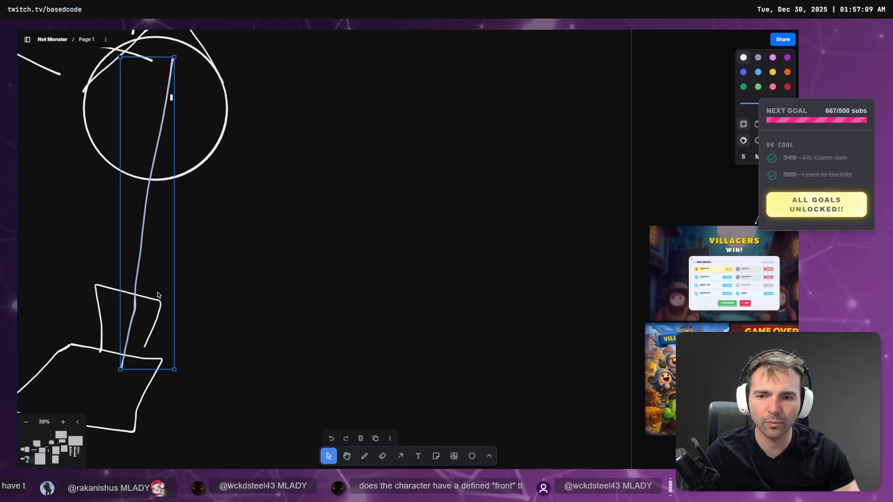
scroll(458, 291, "down", 3)
left_click(383, 349)
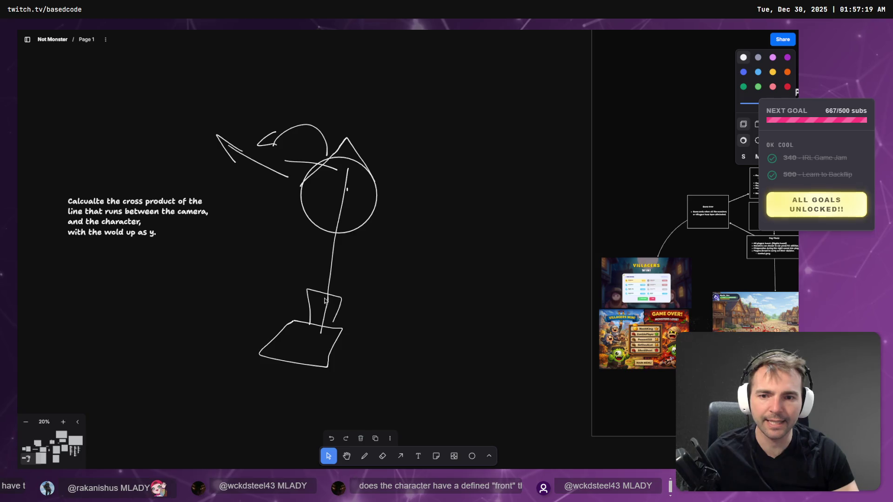
mouse_move(314, 100)
left_mouse_down()
mouse_move(289, 131)
mouse_move(290, 168)
left_mouse_up()
key("Delete")
key("Delete")
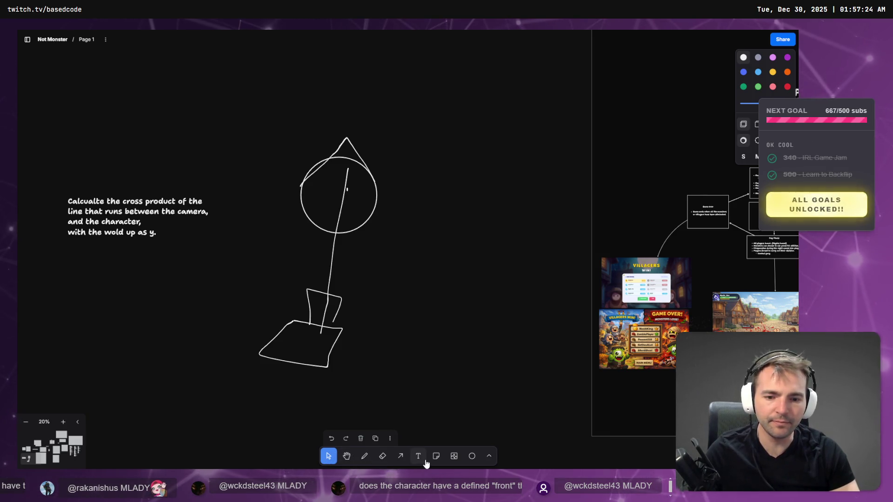
left_click(365, 455)
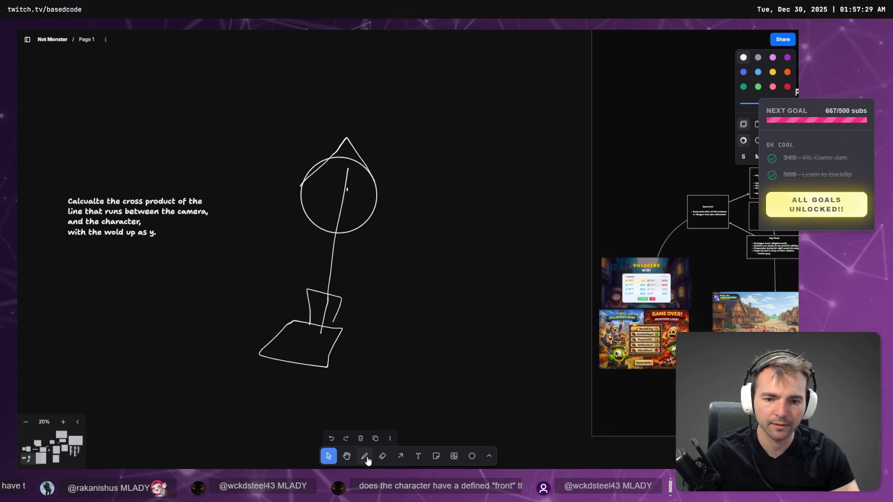
Step: Draw an upward arrow above the tip, a left-pointing arrow from the head, and an overhead arc
left_click_drag(262, 241, 399, 273)
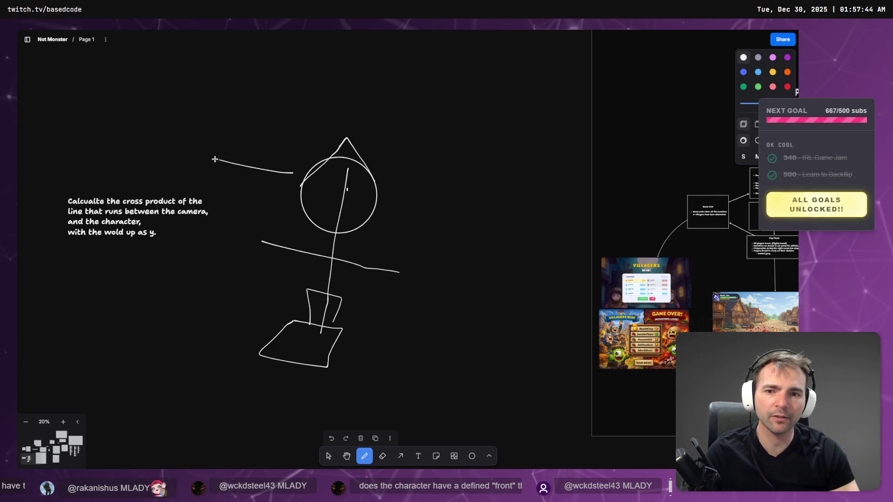
key("ctrl+z")
mouse_move(298, 186)
left_mouse_down()
mouse_move(235, 171)
mouse_move(242, 185)
left_mouse_up()
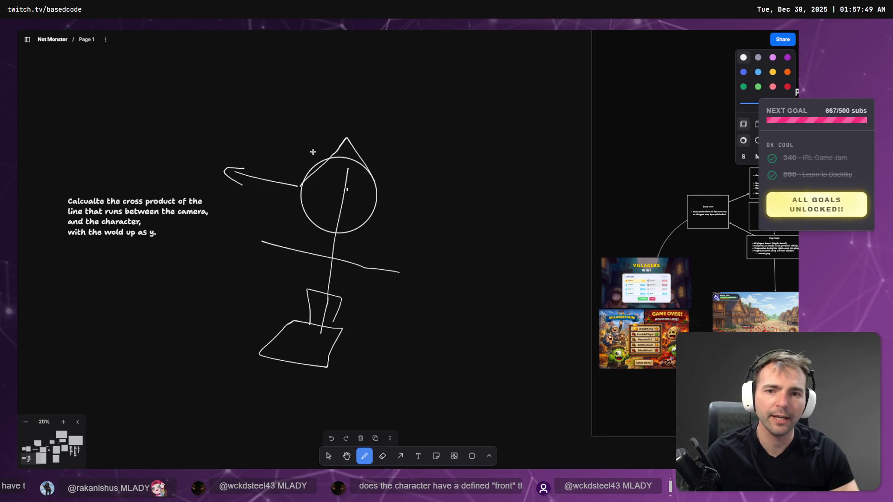
key("ctrl+z")
key("ctrl+z")
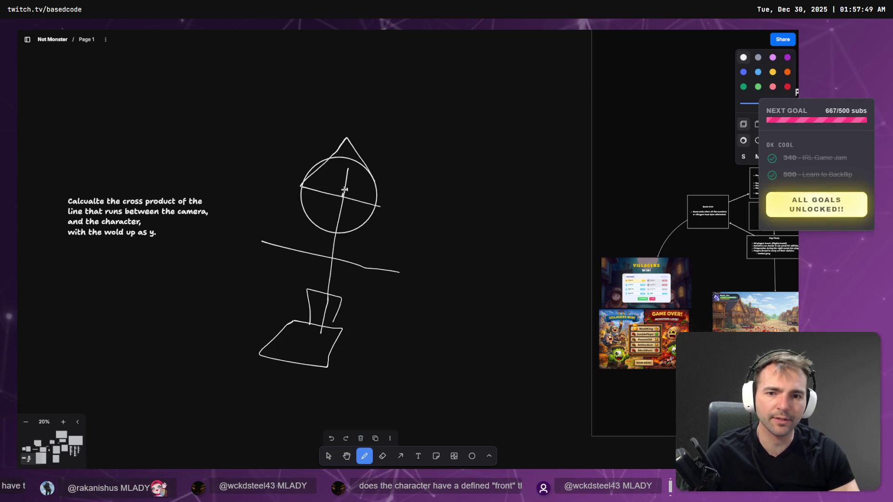
left_click_drag(366, 107, 375, 135)
mouse_move(344, 200)
left_mouse_down()
mouse_move(238, 177)
mouse_move(248, 187)
left_mouse_up()
mouse_move(351, 110)
left_mouse_down()
mouse_move(289, 114)
mouse_move(260, 134)
left_mouse_up()
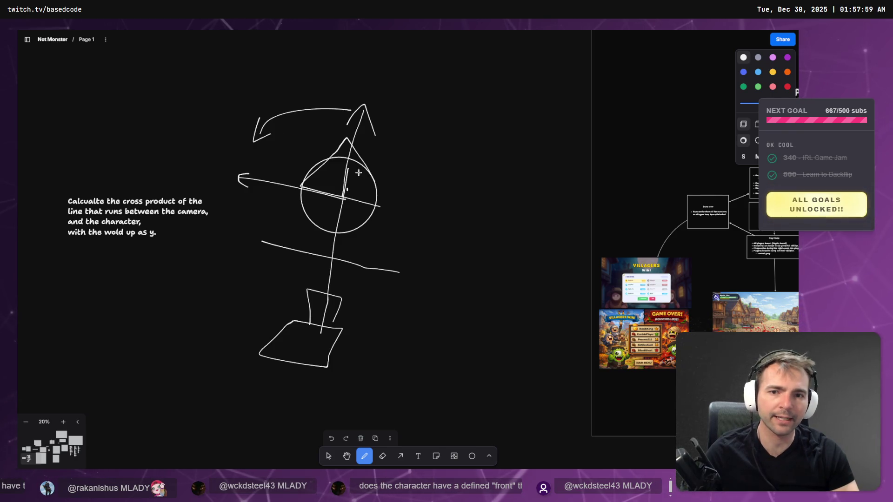
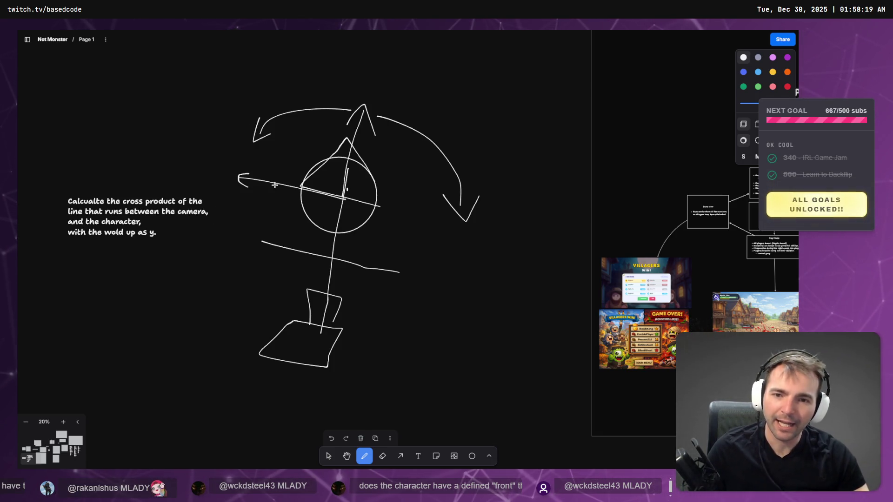
Step: Select and rotate the stick-figure sketch, then delete its bottom quadrilateral
mouse_move(528, 62)
left_mouse_down()
mouse_move(329, 259)
mouse_move(247, 368)
left_mouse_up()
mouse_move(482, 104)
left_mouse_down()
mouse_move(449, 88)
mouse_move(471, 82)
left_mouse_up()
left_click(377, 344)
mouse_move(377, 344)
left_mouse_down()
mouse_move(321, 409)
mouse_move(386, 393)
mouse_move(312, 362)
left_mouse_up()
key("Delete")
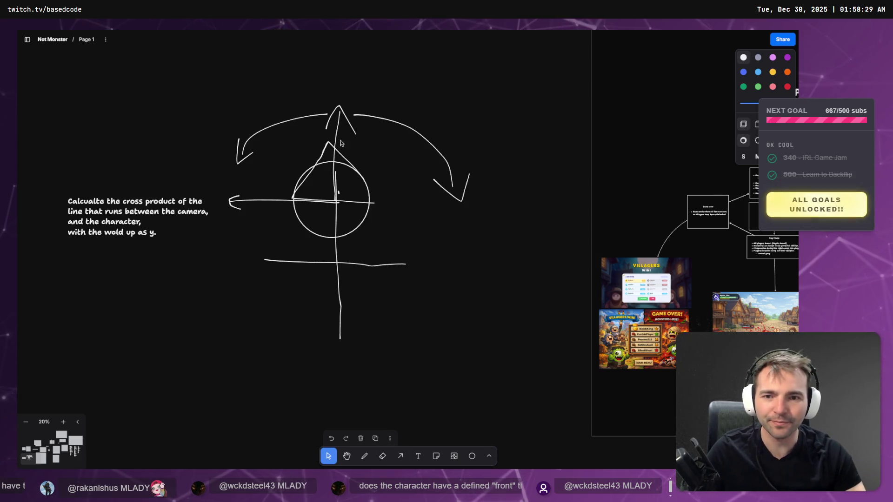
Step: Delete the remaining stick-figure strokes, leaving only the cross-product note
left_click_drag(351, 144, 415, 301)
left_click_drag(483, 335, 310, 92)
mouse_move(229, 73)
left_mouse_down()
mouse_move(245, 84)
mouse_move(275, 199)
mouse_move(440, 344)
mouse_move(461, 353)
left_mouse_up()
key("Delete")
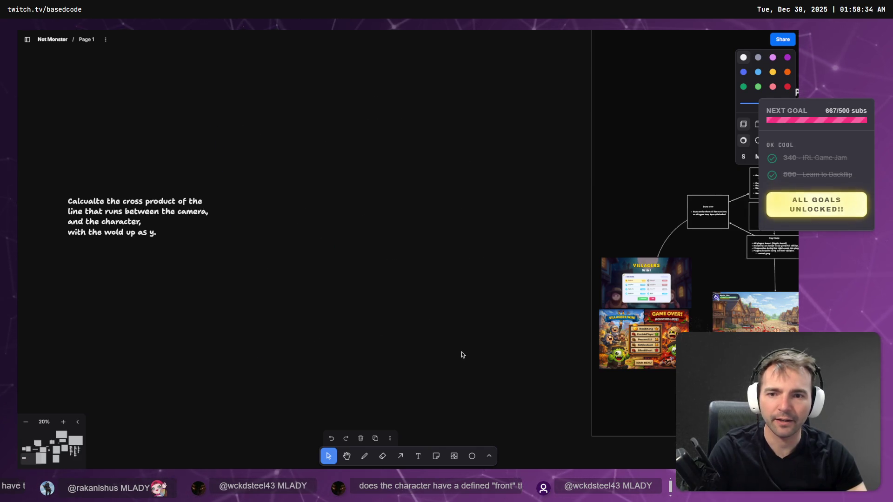
key("alt+Tab")
key("alt+Tab")
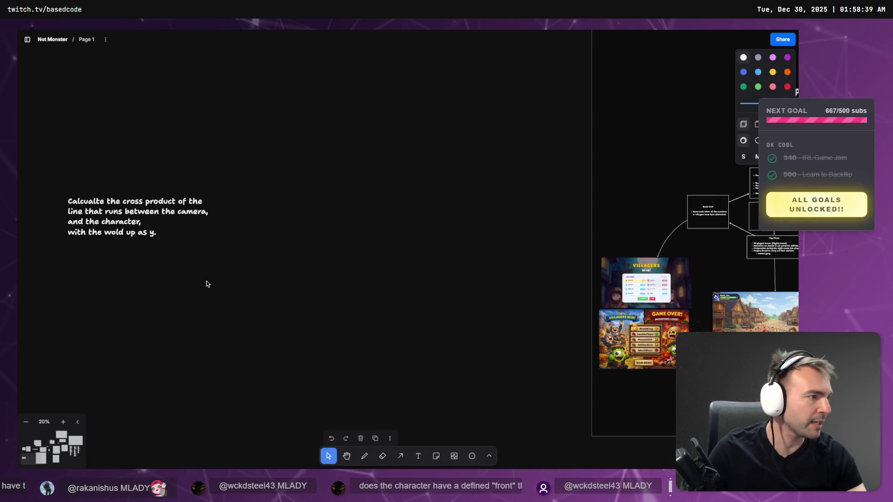
key("alt+Tab")
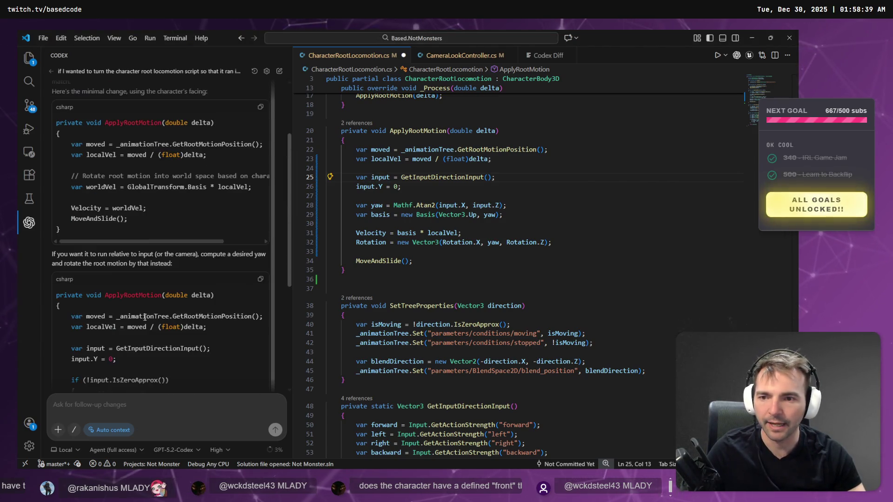
Step: Discard the 26-line ApplyRootMotion change block in CharacterRootLocomotion.cs via Fork
scroll(192, 197, "up", 3)
left_click(279, 71)
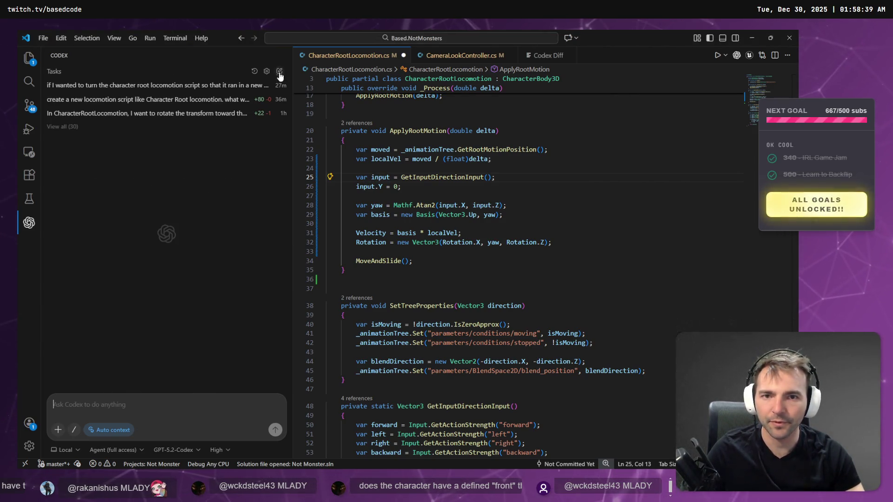
key("alt+Tab")
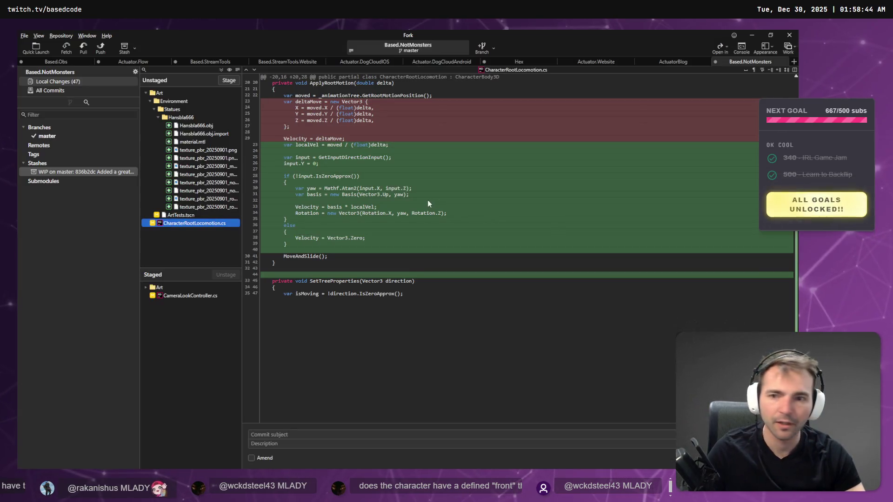
left_click(361, 194)
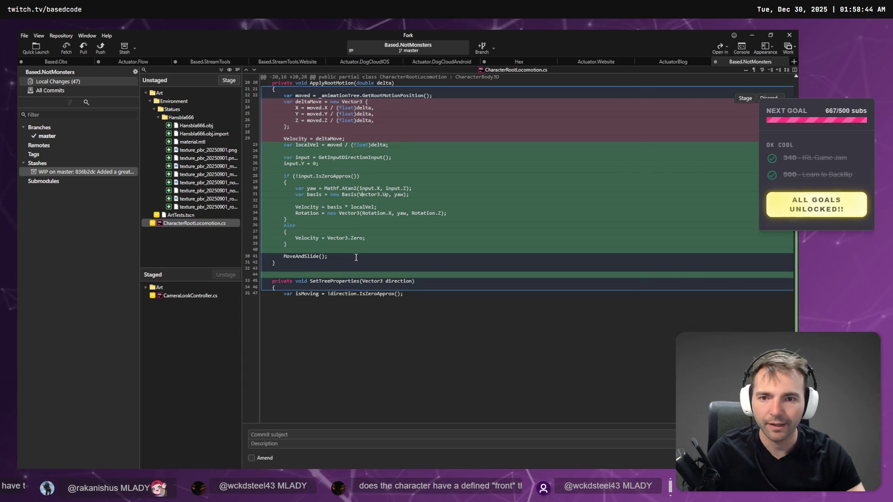
left_click(768, 99)
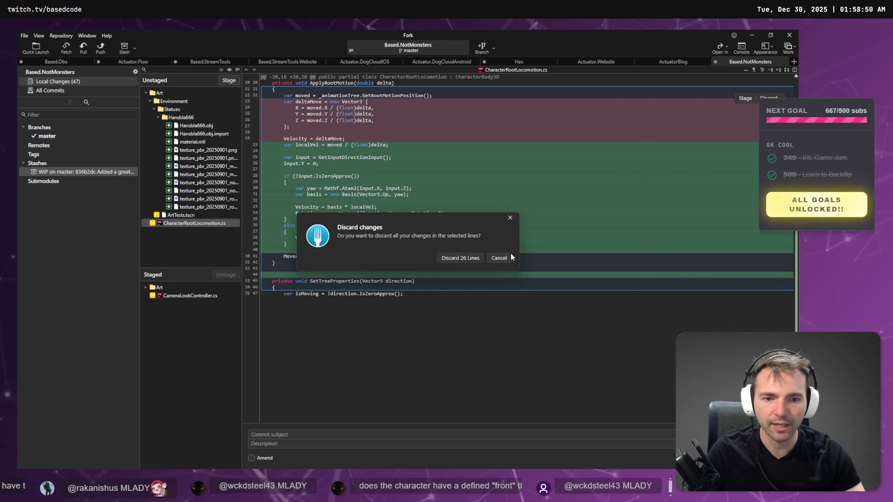
left_click(460, 313)
key("alt+Tab")
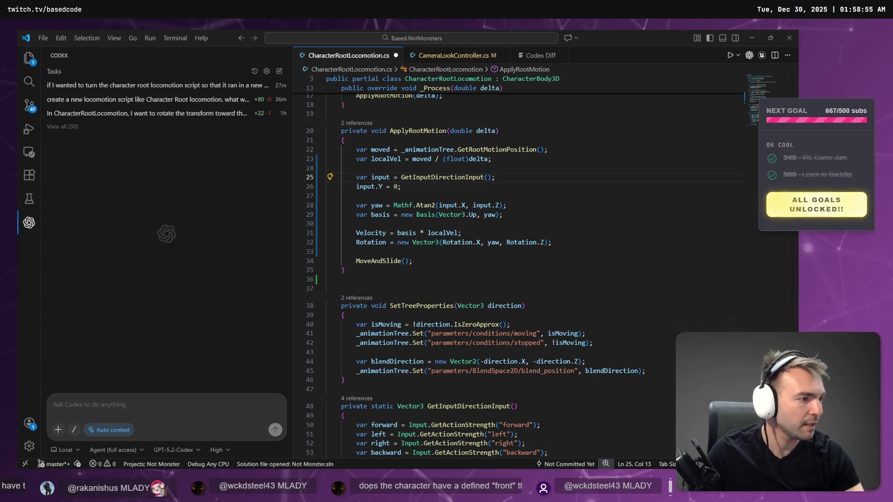
Step: In CharacterRootLocomotion.cs, replace the per-axis new Vector3 deltaMove block with moved / delta
key("alt+Tab")
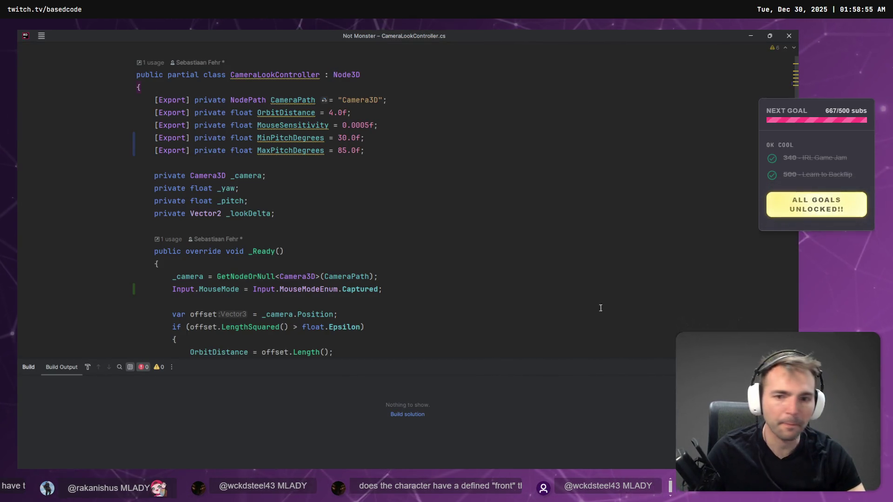
scroll(315, 211, "down", 10)
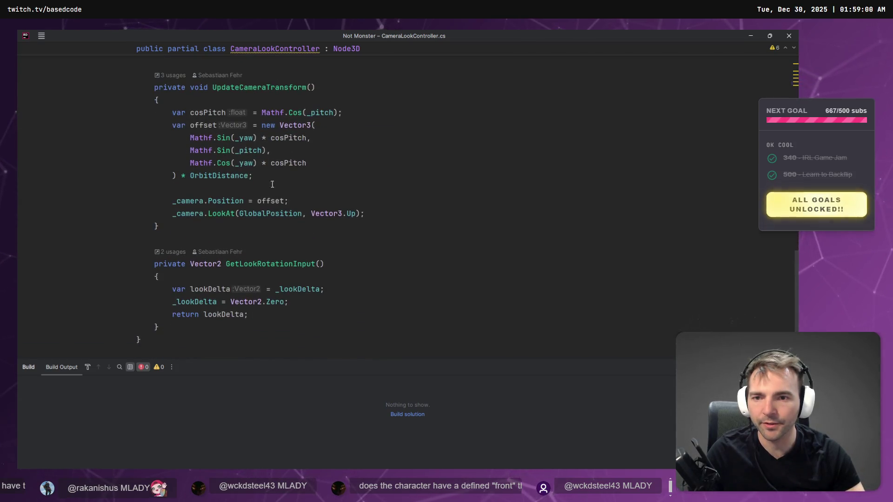
scroll(274, 192, "up", 5)
scroll(274, 192, "up", 10)
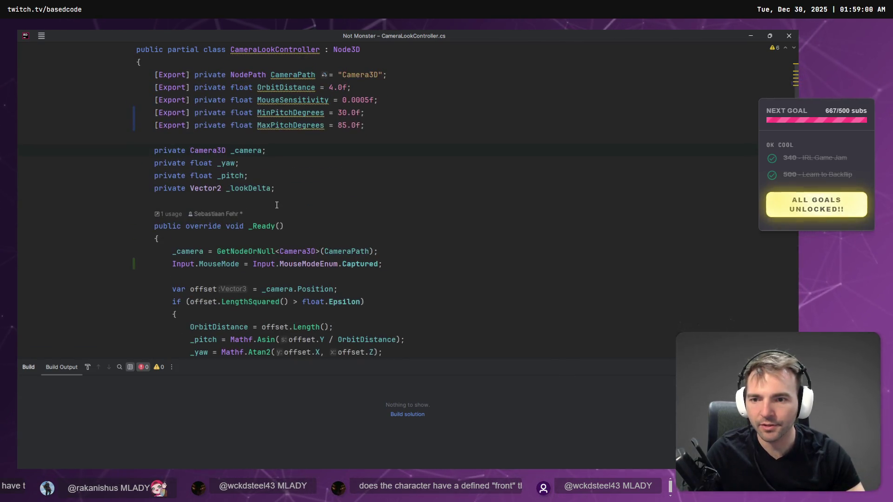
key("ctrl+Tab")
scroll(301, 205, "down", 8)
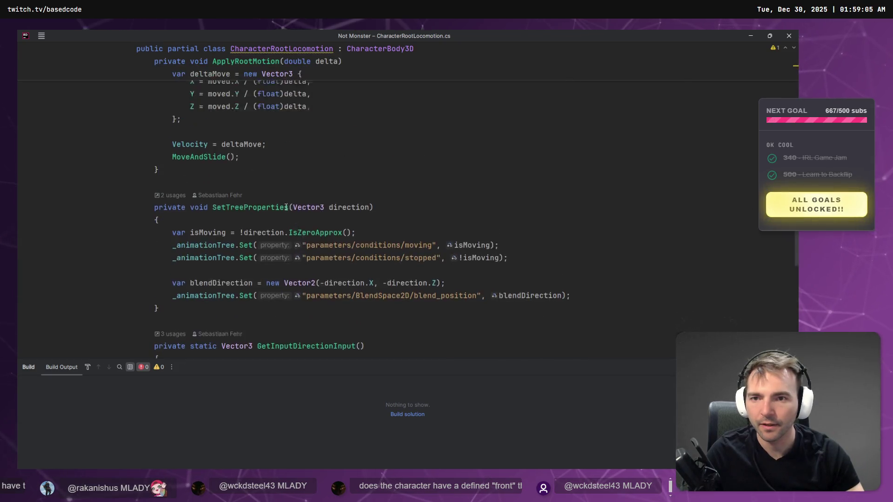
scroll(268, 216, "up", 3)
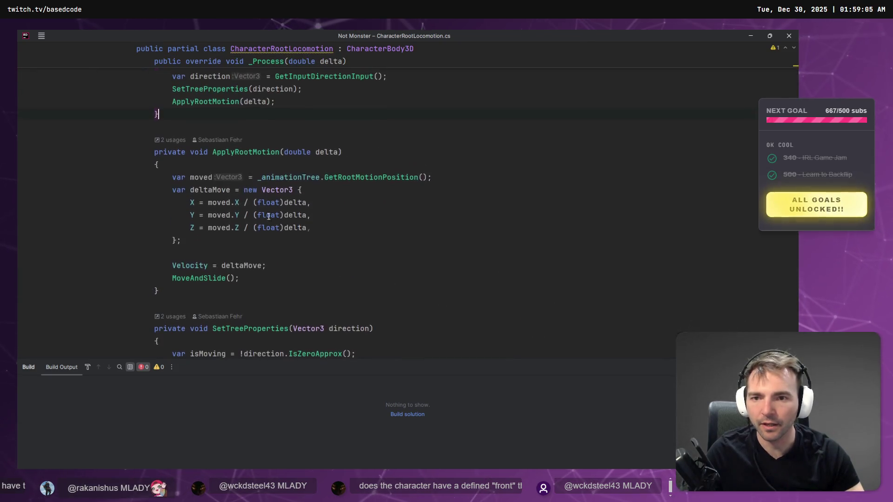
left_click(243, 203)
key("shift+Up")
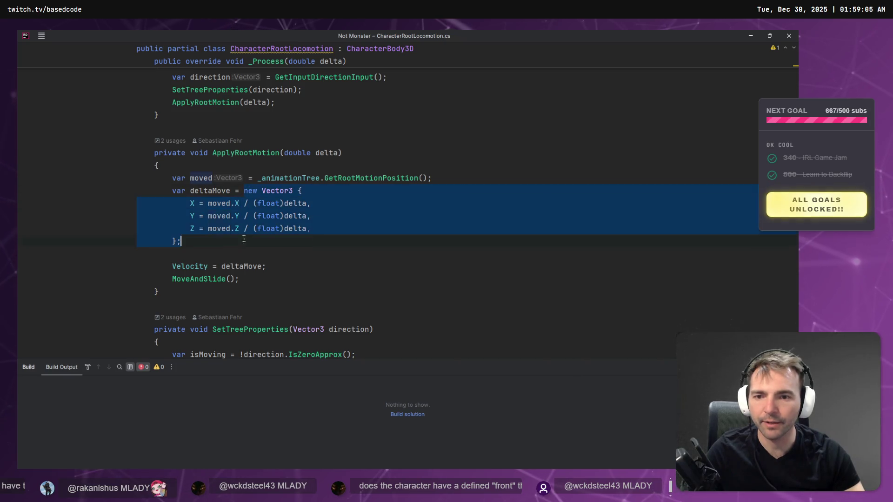
left_click(244, 241, "shift")
type("movedf")
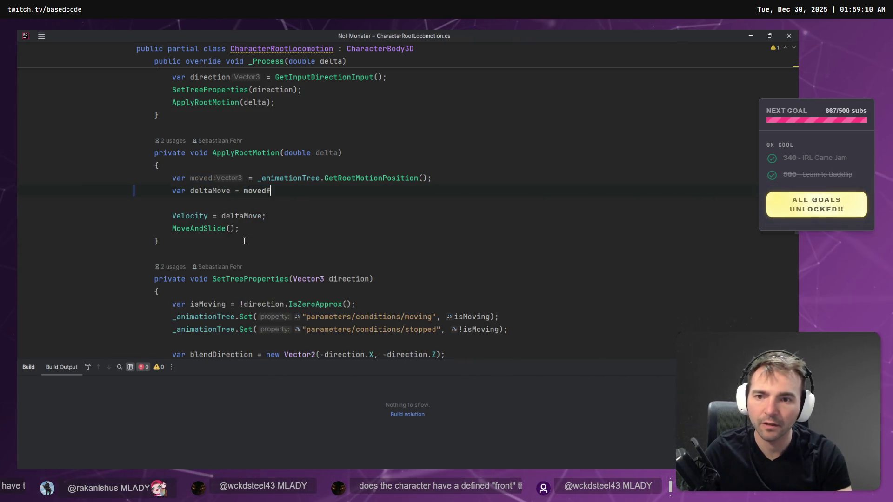
type(" / delta;")
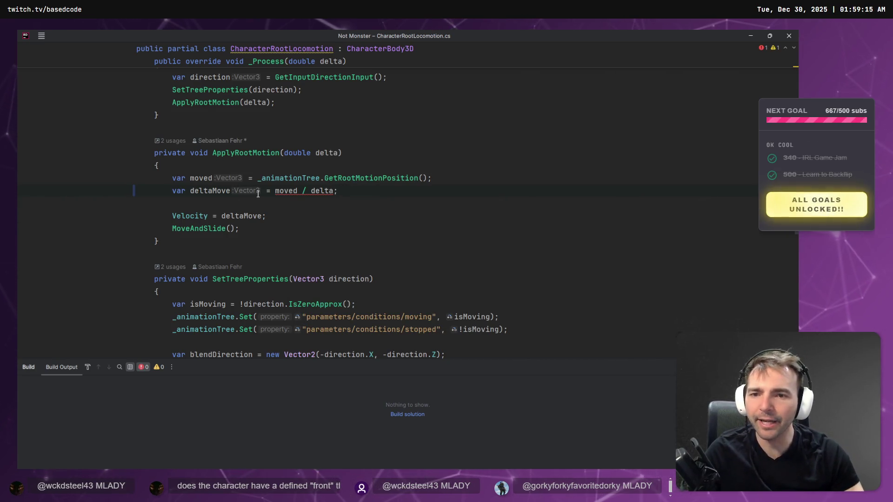
Step: Add a (float) cast so deltaMove reads moved / (float)delta
left_click(311, 191)
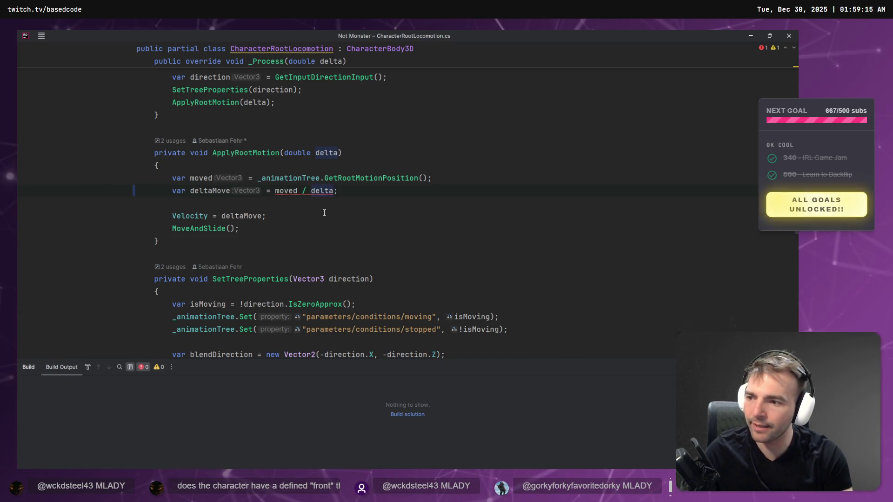
type("(float)")
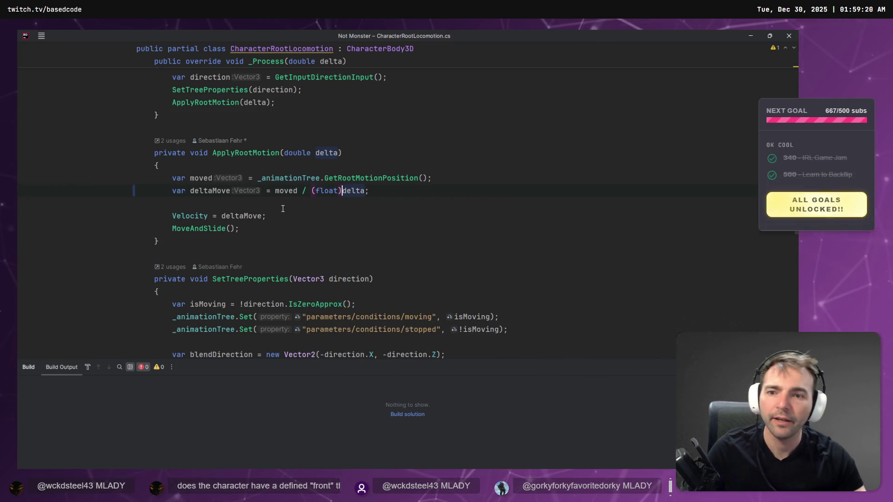
left_click(231, 190)
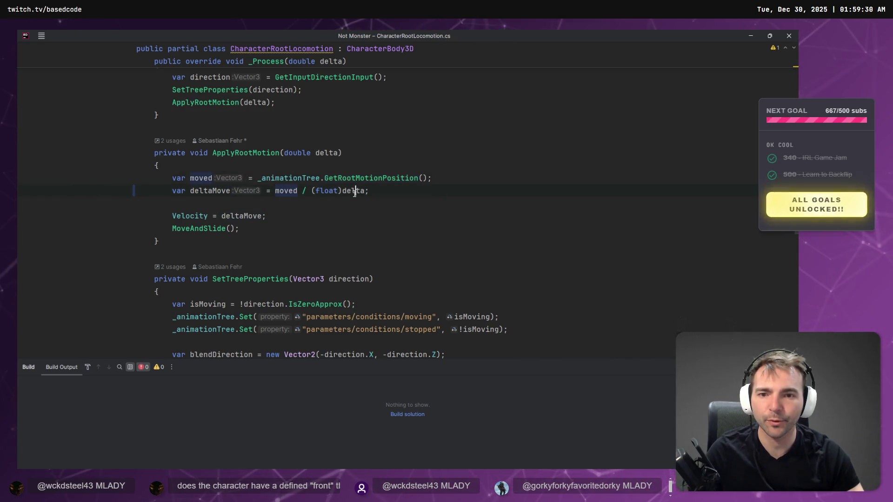
left_click(324, 202)
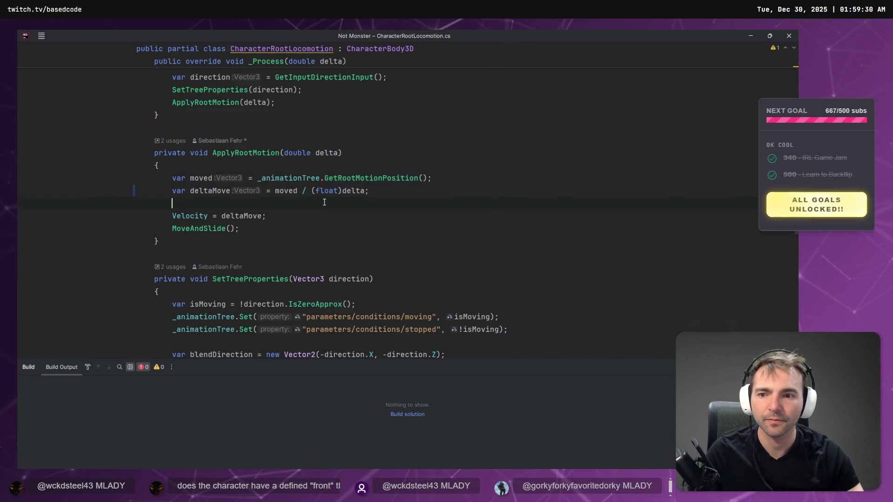
key("alt+Tab")
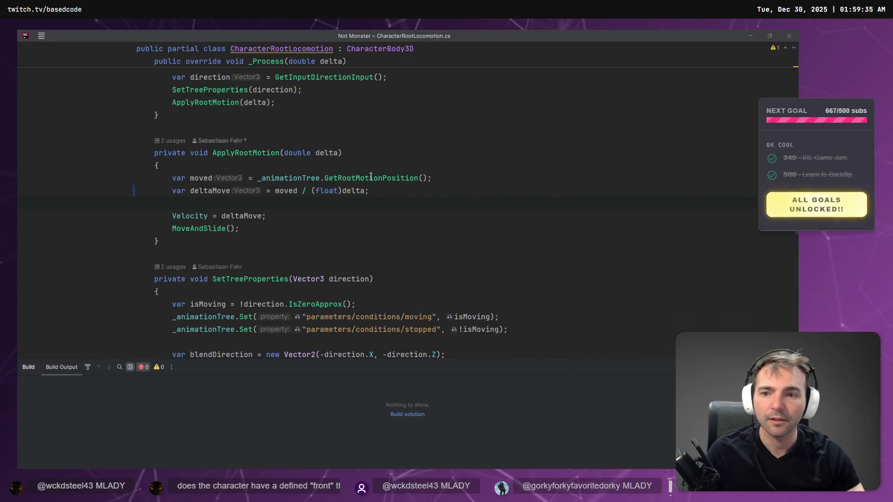
key("alt+Tab")
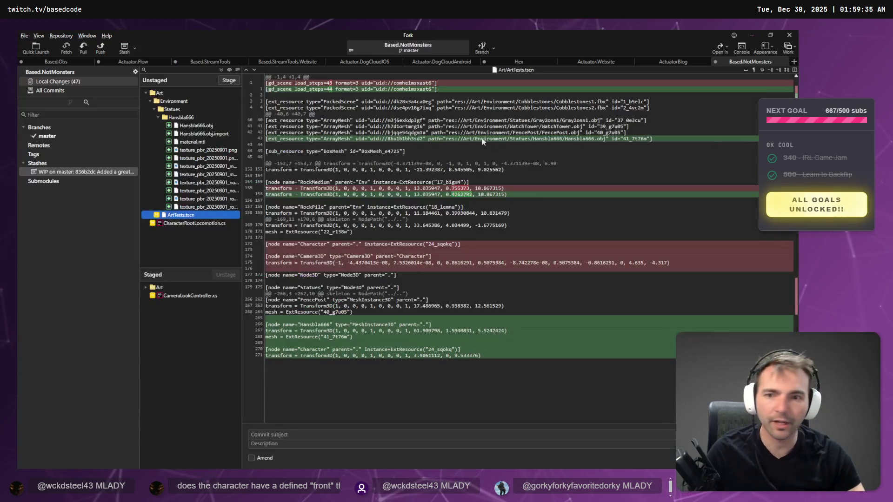
Step: Inspect the CharacterRootLocomotion.cs, CameraLookController.cs and ArtTests.tscn diffs, then return to the whiteboard
left_click(195, 224)
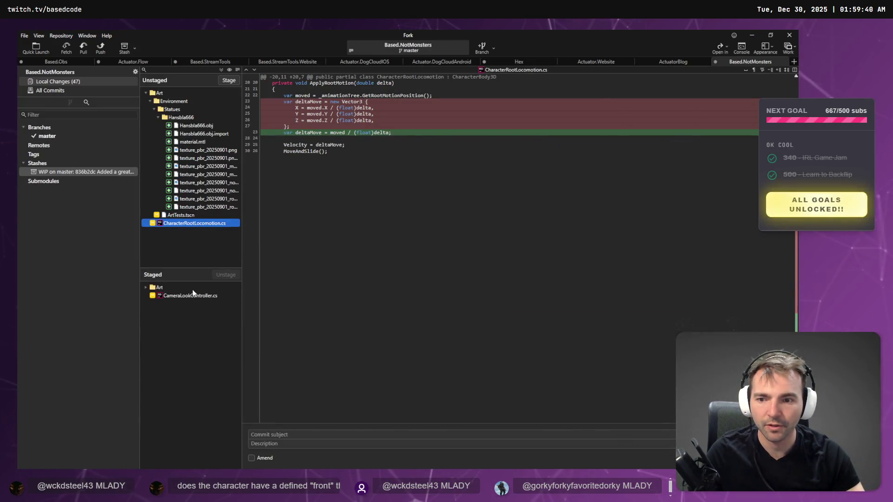
left_click(193, 295)
left_click(193, 224)
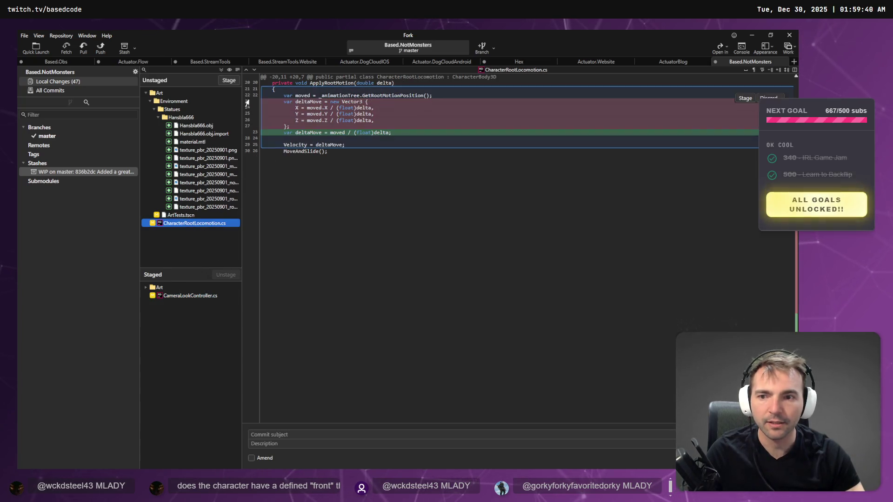
left_click(186, 216)
key("alt+Tab")
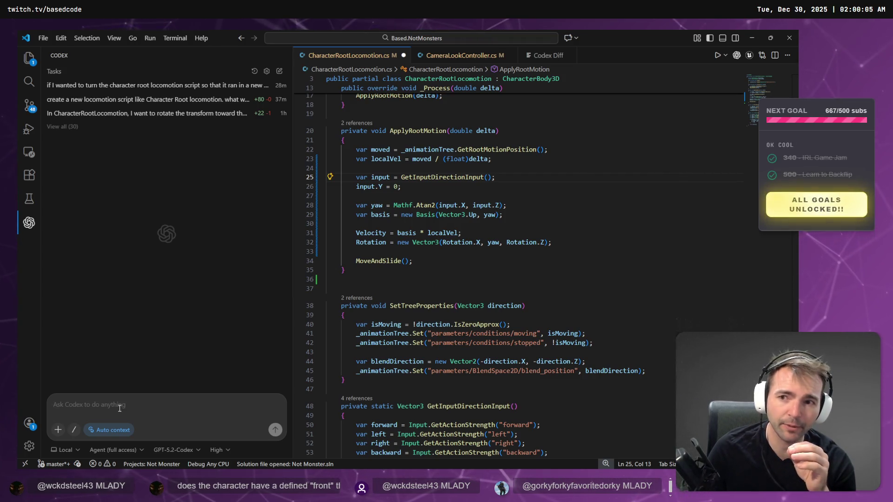
key("alt+Tab")
key("alt+Tab")
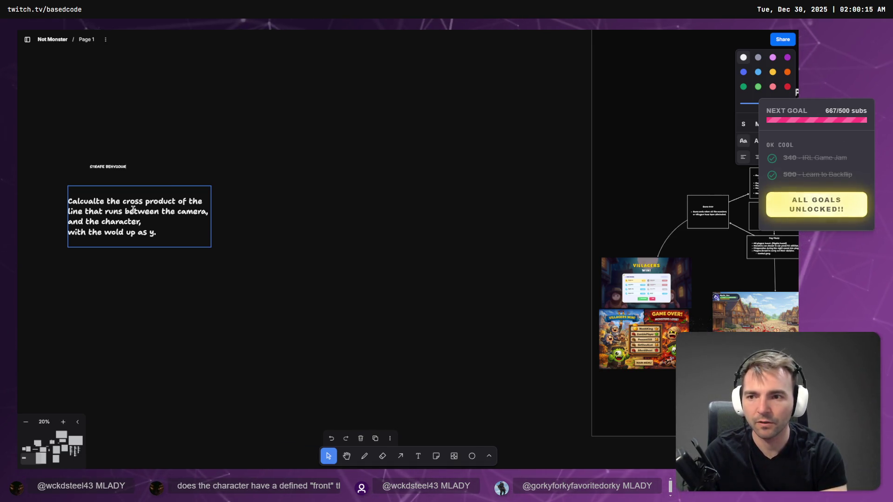
left_click(205, 72)
Step: Enlarge the STRAFE BEHVIOUR label into a heading just above the cross-product paragraph
left_click(122, 167)
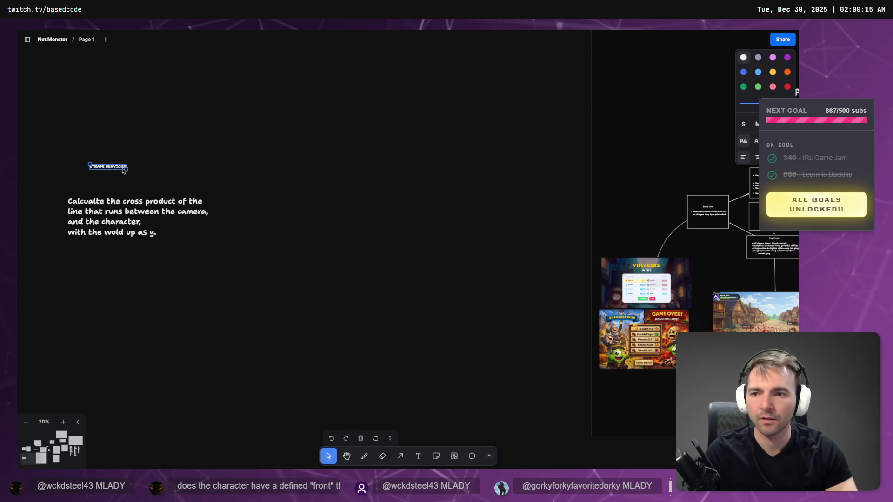
left_click(121, 170)
left_click_drag(124, 170, 234, 185)
left_click_drag(150, 182, 119, 188)
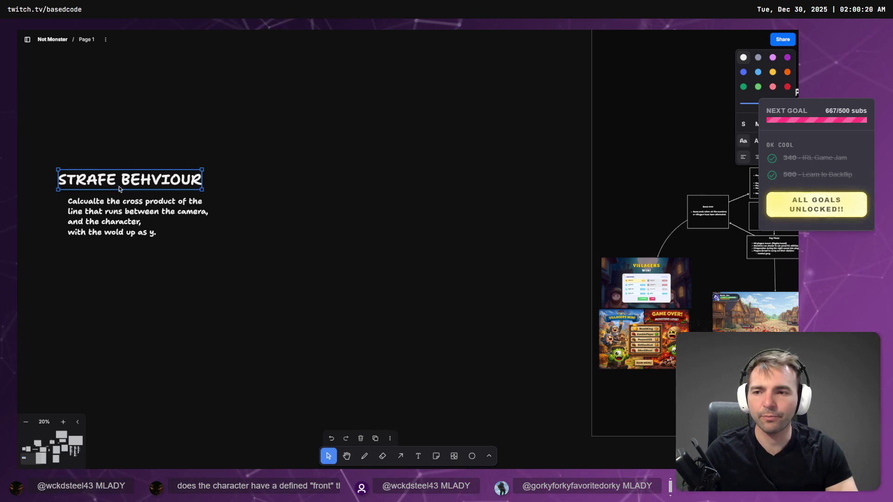
Step: Pan the board up and left to bring the strafe notes into view
key("alt+Tab")
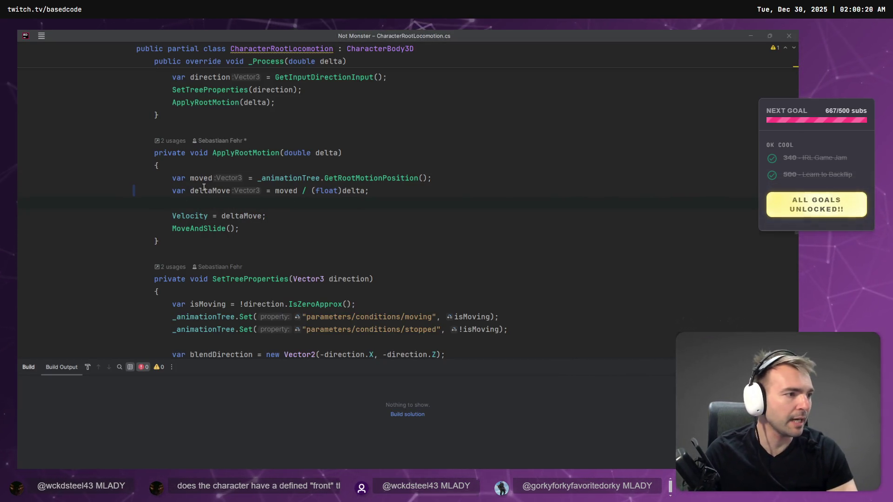
key("alt+Tab")
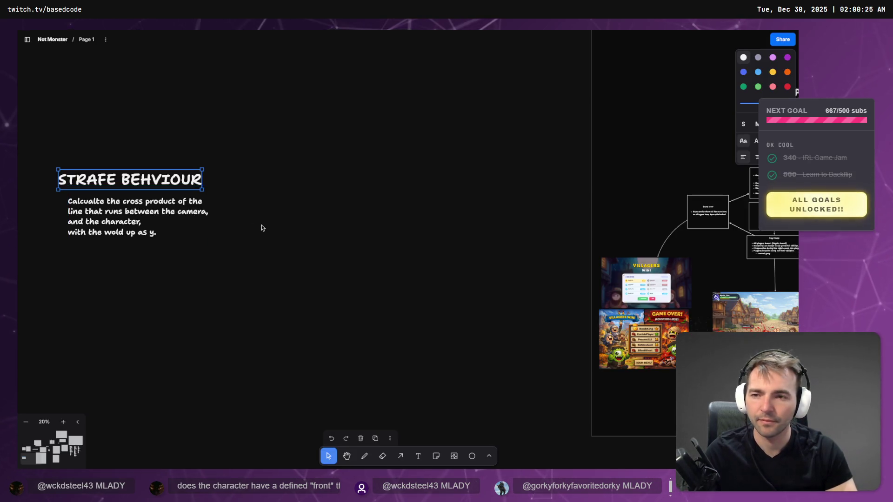
left_click(134, 167)
scroll(134, 167, "left", 3)
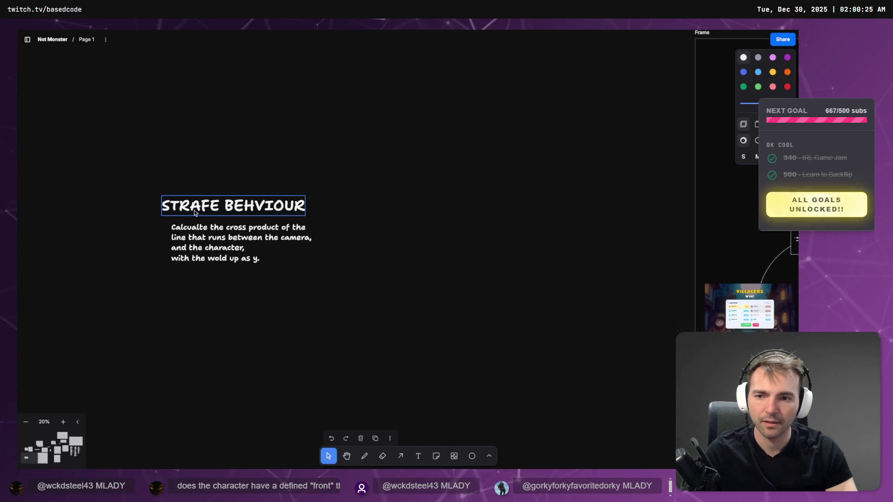
key("alt+Tab")
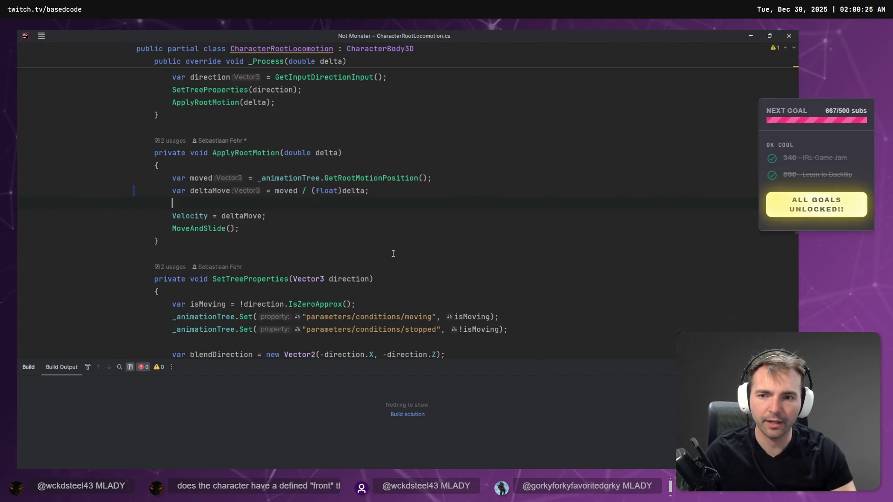
key("alt+Tab")
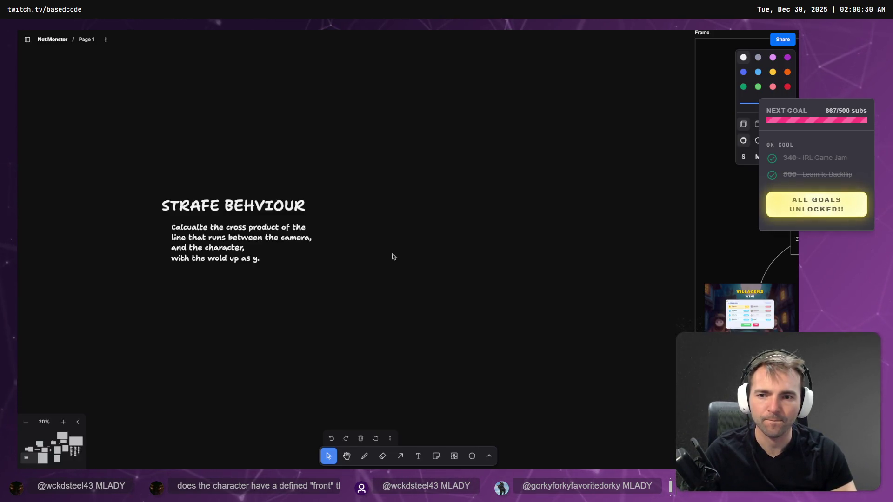
key("alt+Tab")
key("alt+Tab")
mouse_move(397, 260)
left_mouse_down()
mouse_move(371, 187)
mouse_move(356, 191)
left_mouse_up()
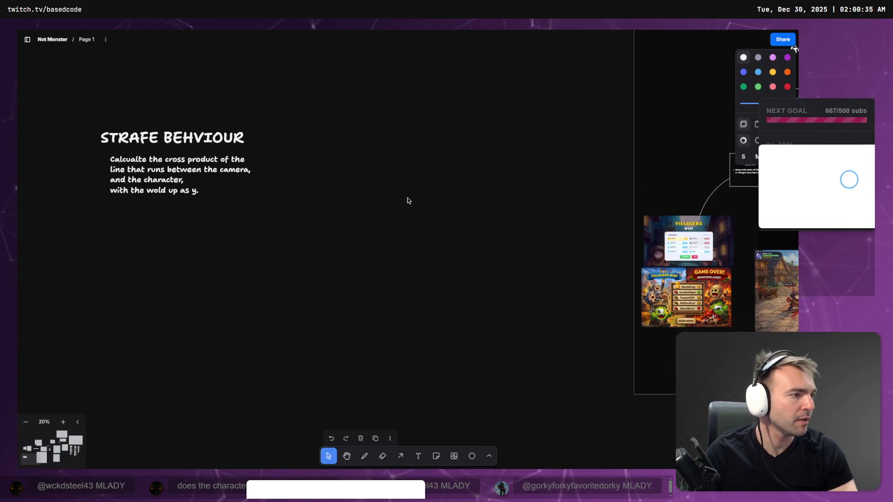
Step: Open the Character scene in its own tab in Godot
key("alt+Tab")
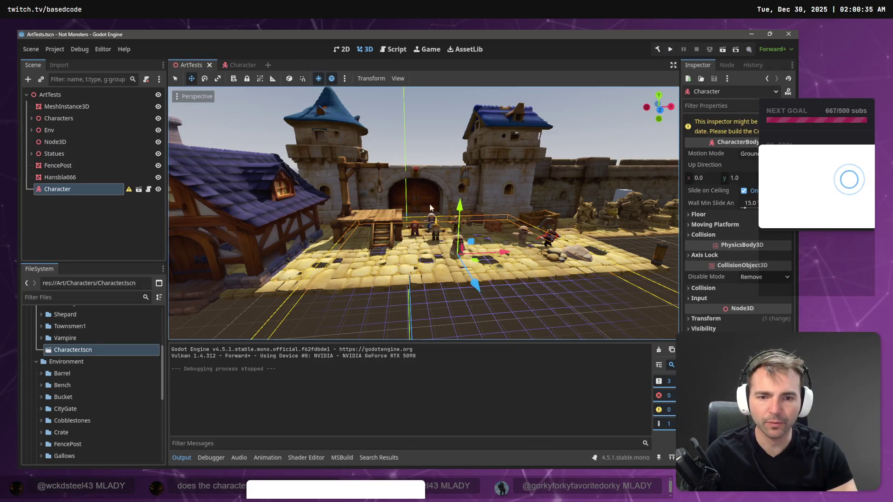
key("w")
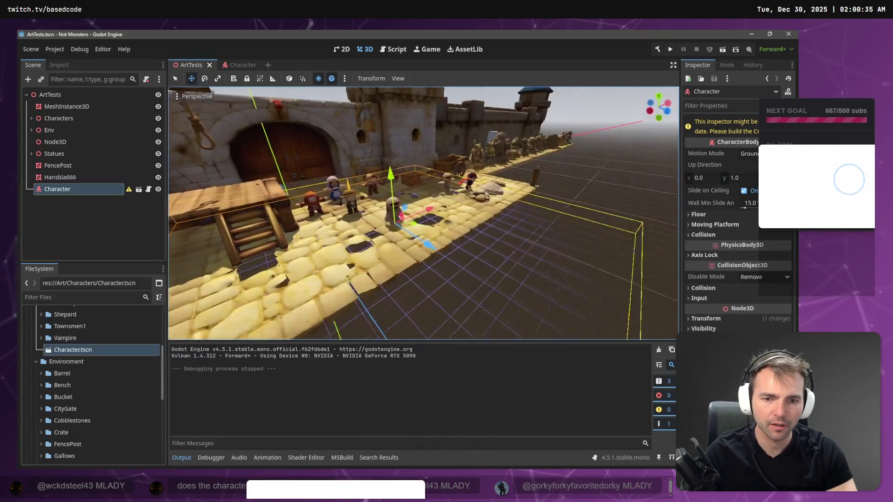
double_click(58, 189)
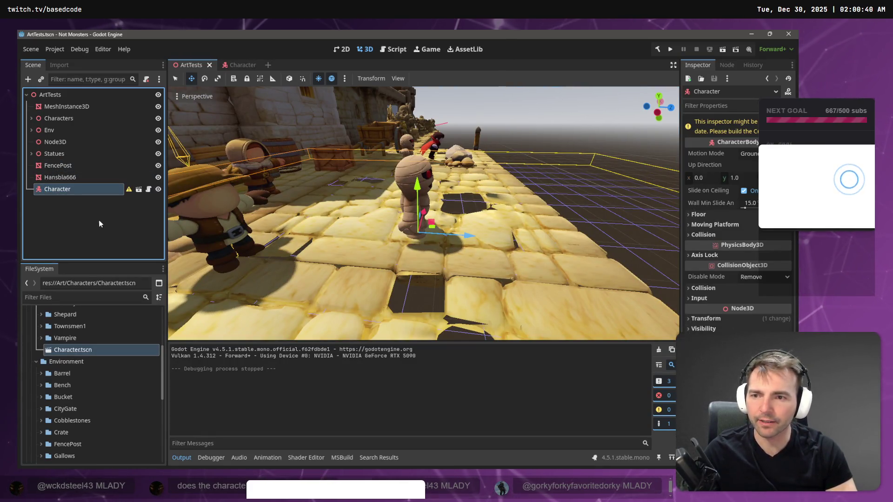
left_click(139, 190)
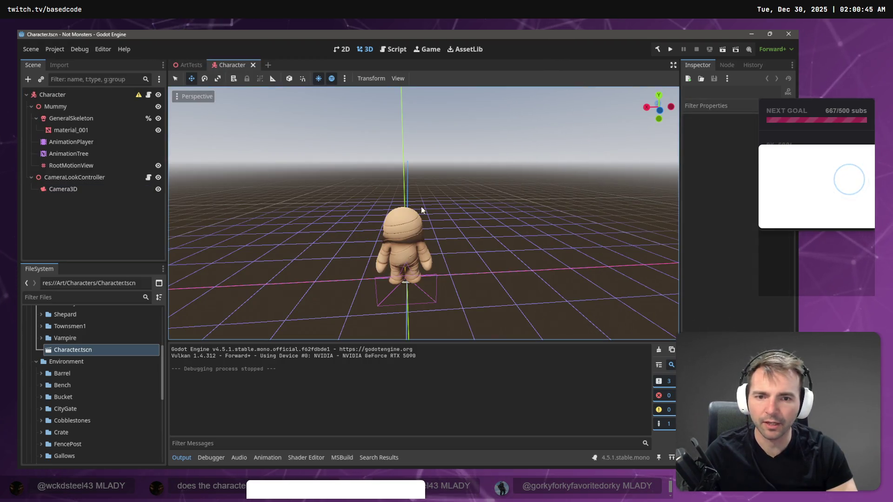
Step: Raise Camera3D along its Y axis above the mummy and collapse the Mummy node
mouse_move(465, 251)
left_mouse_down()
mouse_move(441, 248)
mouse_move(586, 253)
left_mouse_up()
left_click(400, 252)
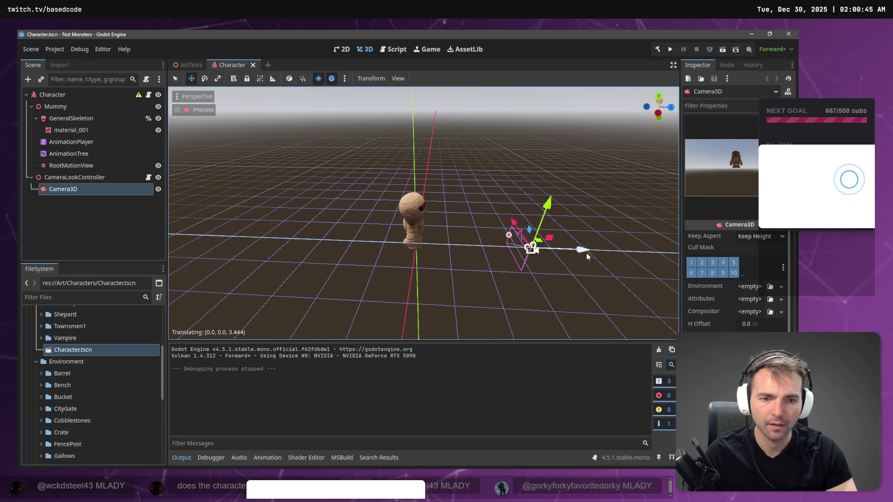
left_click_drag(553, 218, 544, 158)
mouse_move(531, 199)
left_mouse_down()
mouse_move(399, 256)
mouse_move(429, 259)
mouse_move(379, 224)
mouse_move(390, 235)
left_mouse_up()
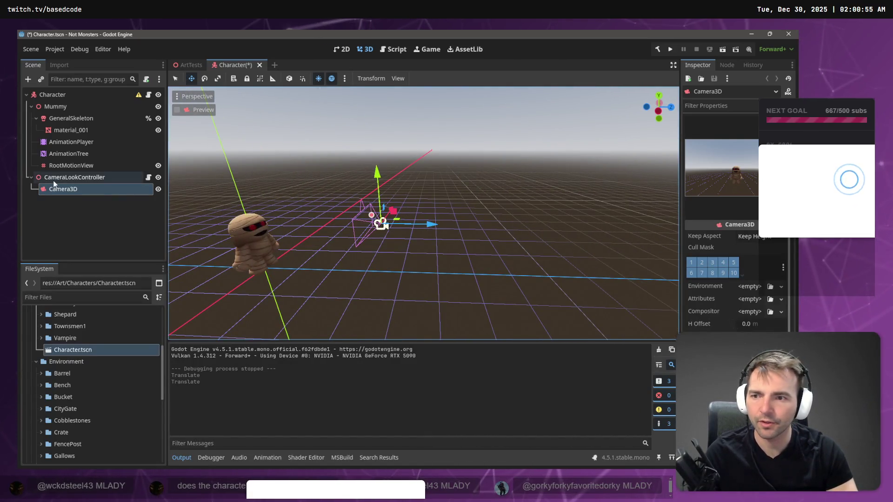
left_click(66, 177)
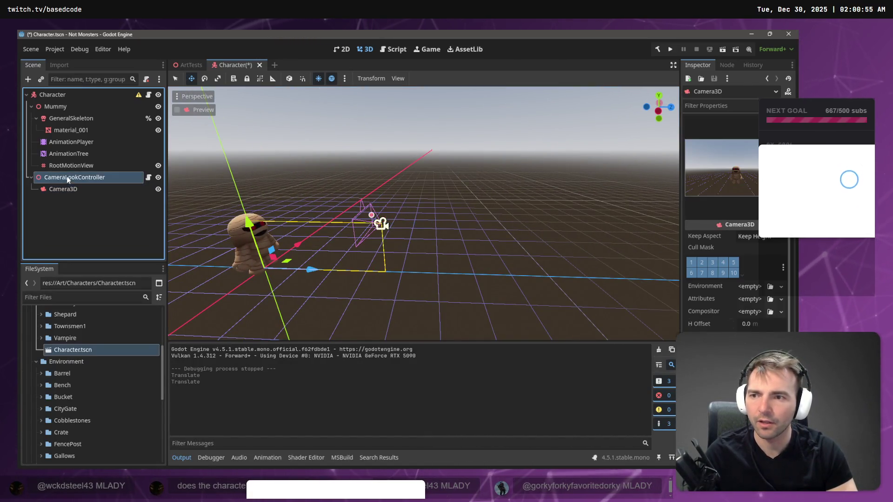
left_click(31, 107)
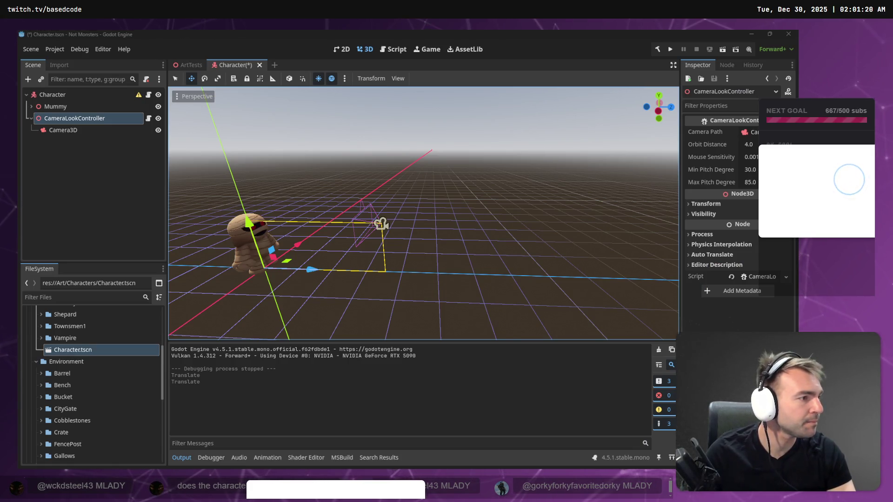
key("alt+Tab")
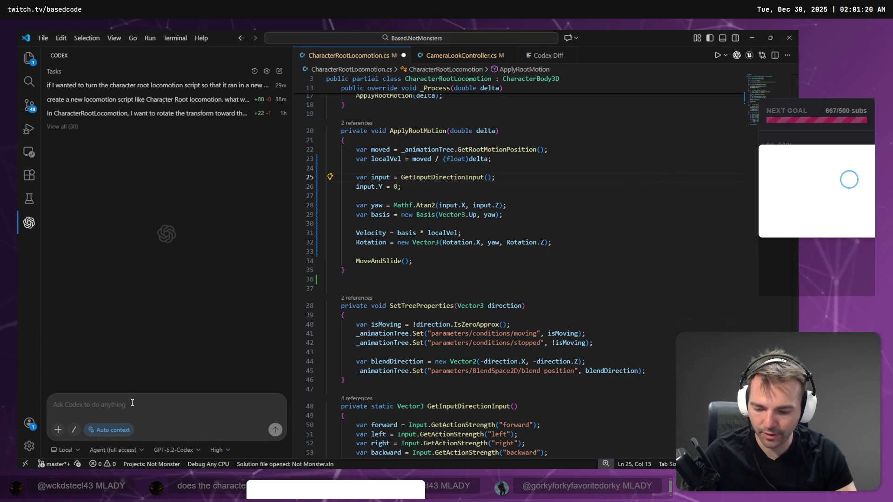
Step: Close CharacterRootLocomotion.cs without saving, plus the CameraLookController.cs and Codex Diff tabs
key("super+h")
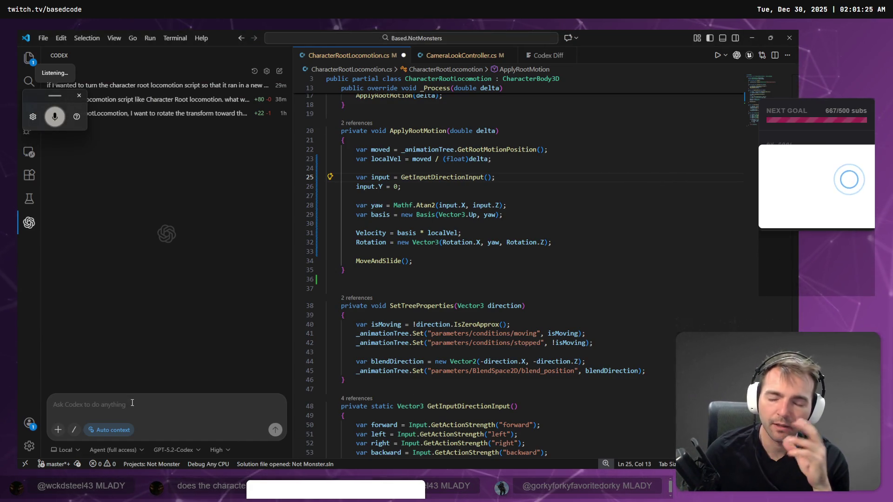
key("super+h")
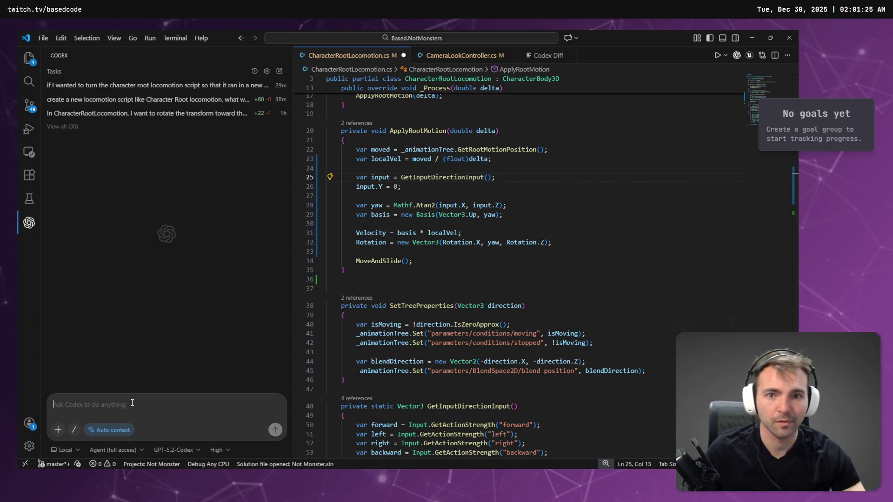
scroll(558, 237, "up", 5)
scroll(562, 242, "down", 10)
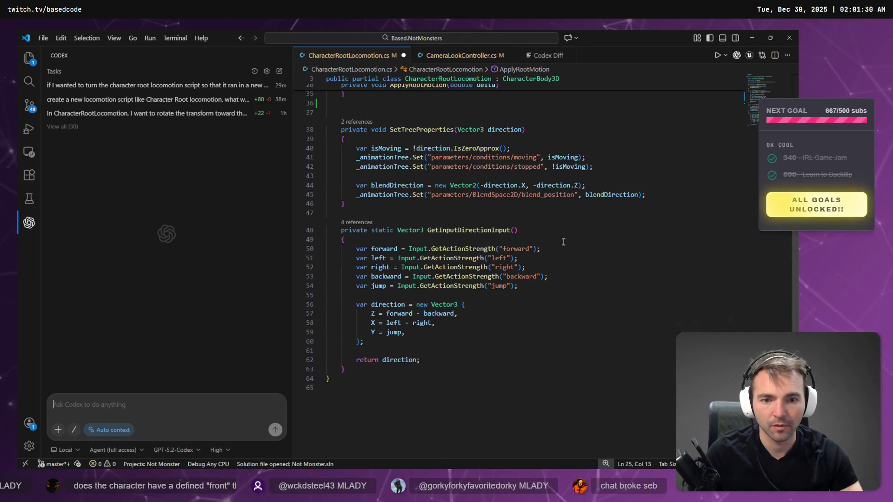
left_click(403, 55)
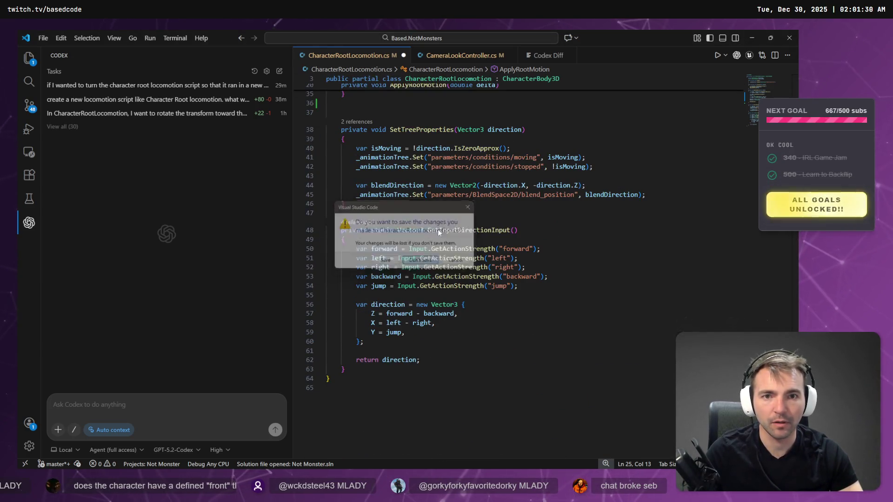
left_click(420, 261)
left_click(385, 56)
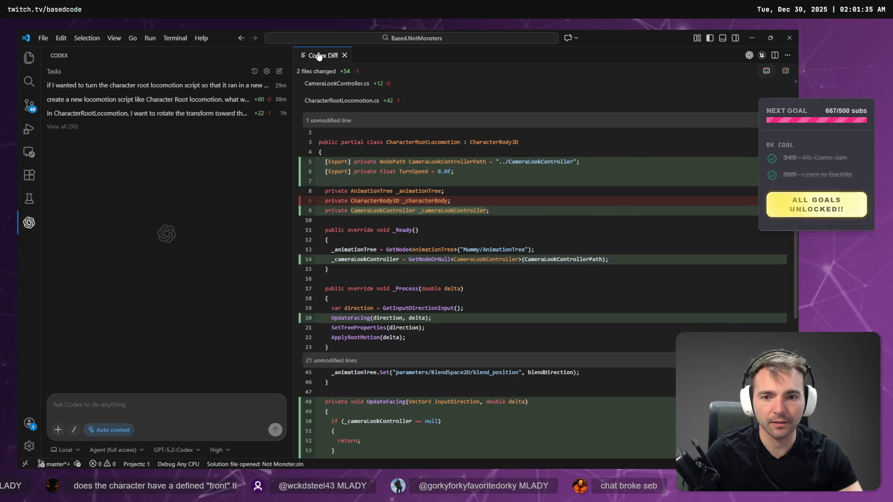
middle_click(318, 55)
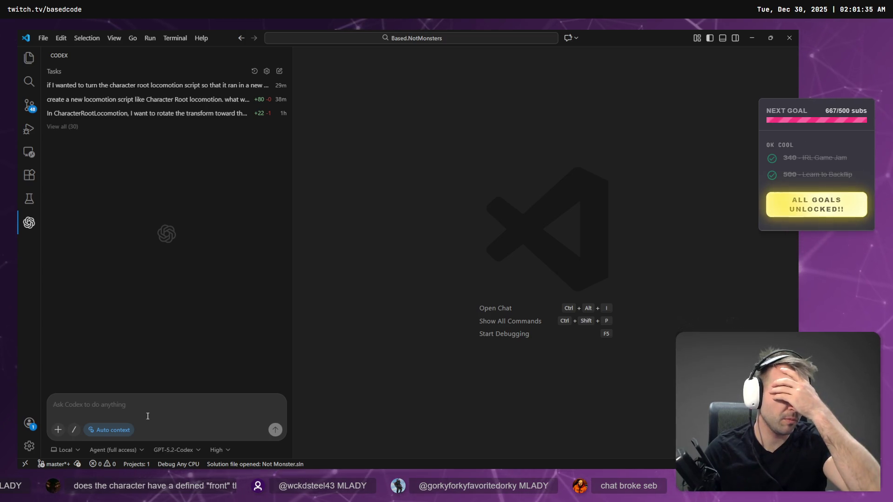
key("alt+Tab")
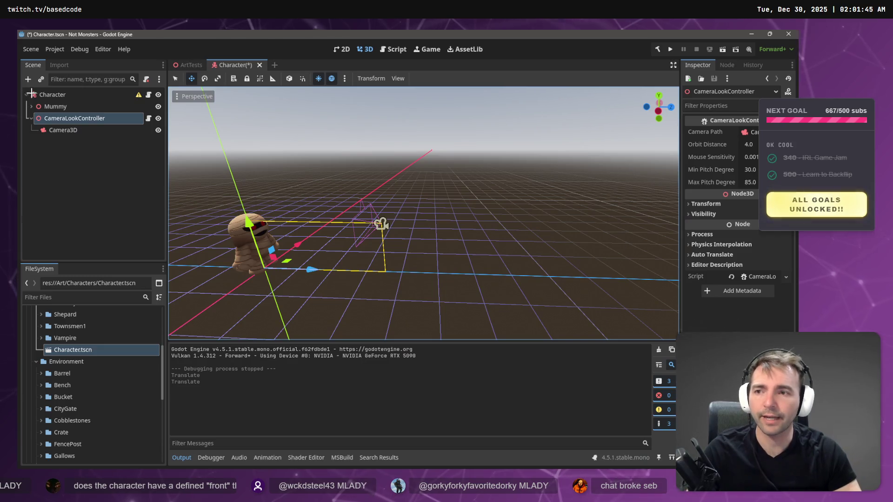
Step: Rename the scene's root node from Character to CharacterRoot with F2
left_click(52, 94)
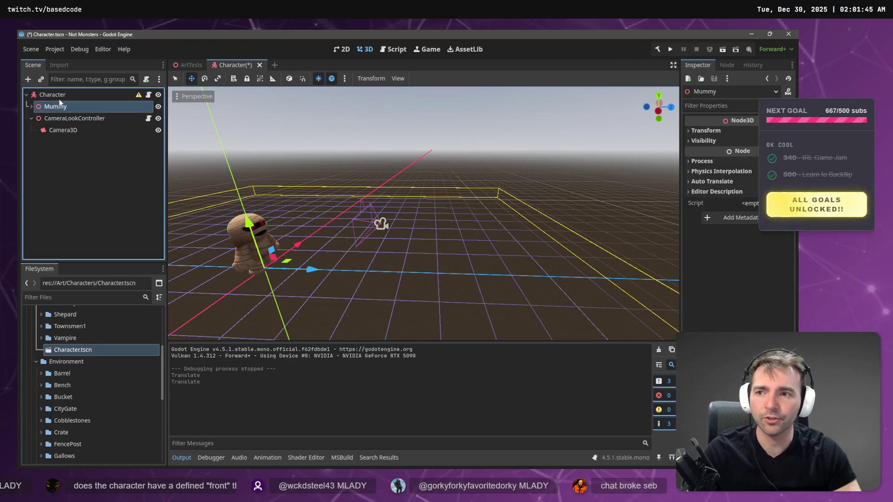
key("F2")
type("CharacterR")
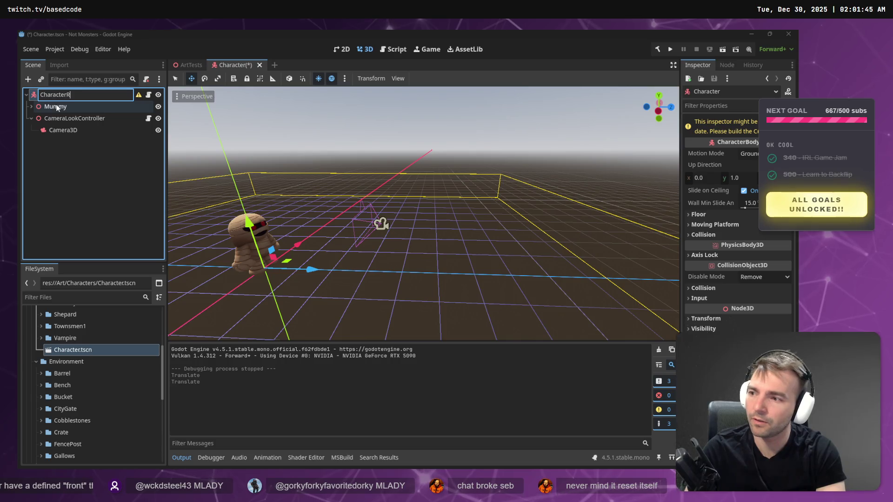
type("oot")
key("Return")
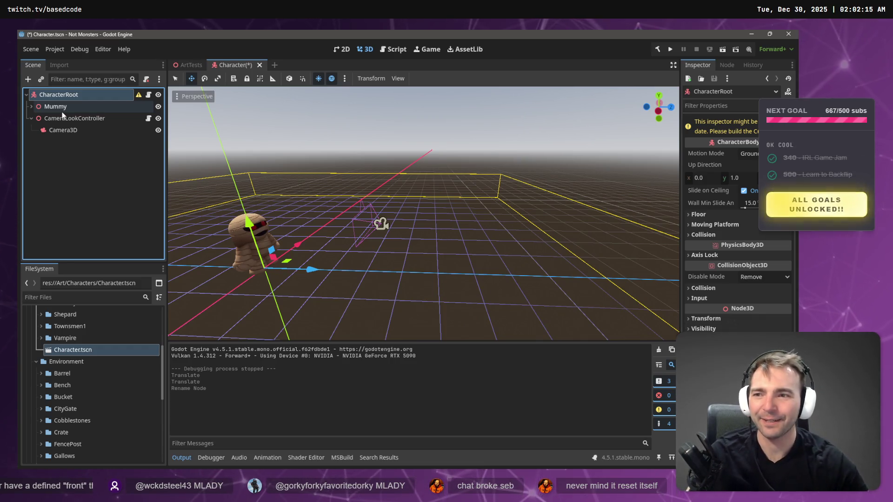
left_click(93, 120)
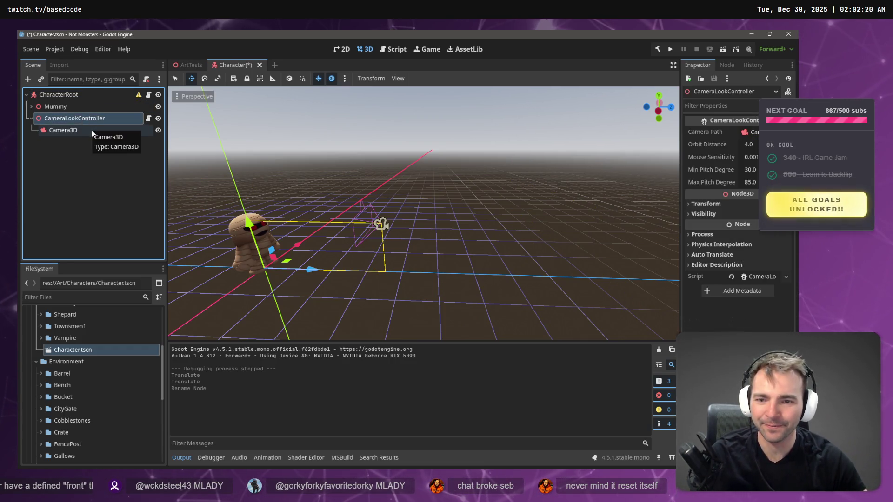
Step: Trial-rotate CameraLookController around the character, then undo rotations and the CharacterRoot rename
key("e")
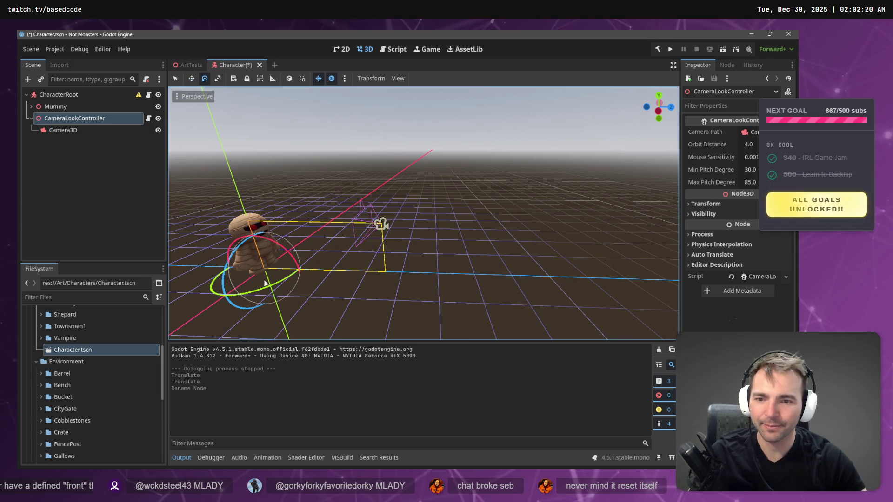
mouse_move(297, 270)
left_mouse_down()
mouse_move(325, 218)
mouse_move(408, 209)
mouse_move(321, 186)
mouse_move(372, 195)
mouse_move(325, 223)
mouse_move(350, 266)
mouse_move(200, 254)
mouse_move(196, 260)
mouse_move(279, 283)
mouse_move(298, 326)
mouse_move(325, 298)
mouse_move(241, 232)
mouse_move(325, 288)
mouse_move(260, 223)
mouse_move(284, 196)
mouse_move(358, 190)
mouse_move(295, 217)
mouse_move(326, 200)
mouse_move(335, 232)
mouse_move(261, 279)
mouse_move(276, 302)
mouse_move(261, 242)
mouse_move(242, 218)
mouse_move(299, 243)
mouse_move(251, 270)
mouse_move(242, 254)
left_mouse_up()
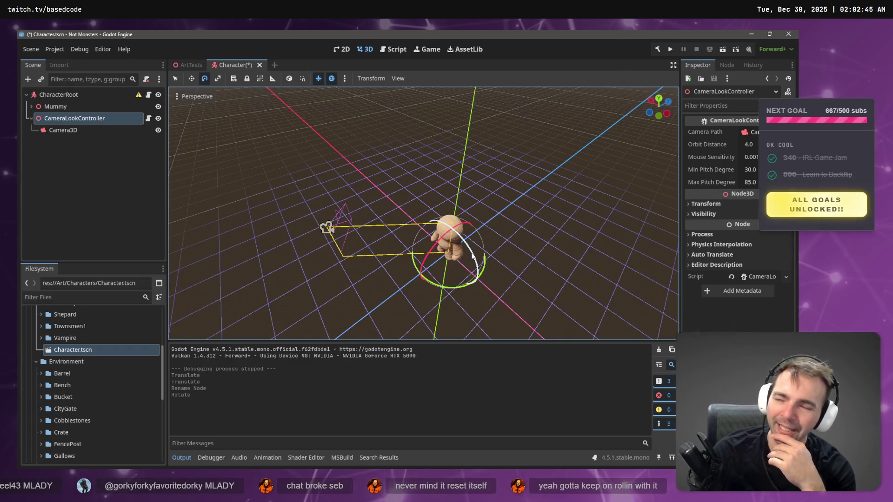
mouse_move(474, 281)
left_mouse_down()
mouse_move(516, 269)
mouse_move(536, 239)
mouse_move(487, 295)
mouse_move(519, 247)
mouse_move(508, 263)
mouse_move(464, 284)
mouse_move(371, 177)
mouse_move(506, 261)
left_mouse_up()
left_click(58, 94)
key("ctrl+z")
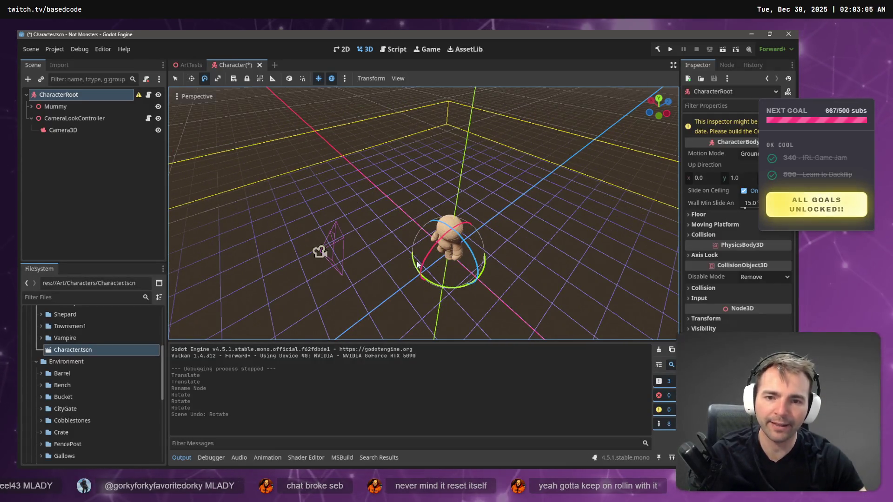
key("ctrl+z")
key("ctrl+z")
key("ctrl+z")
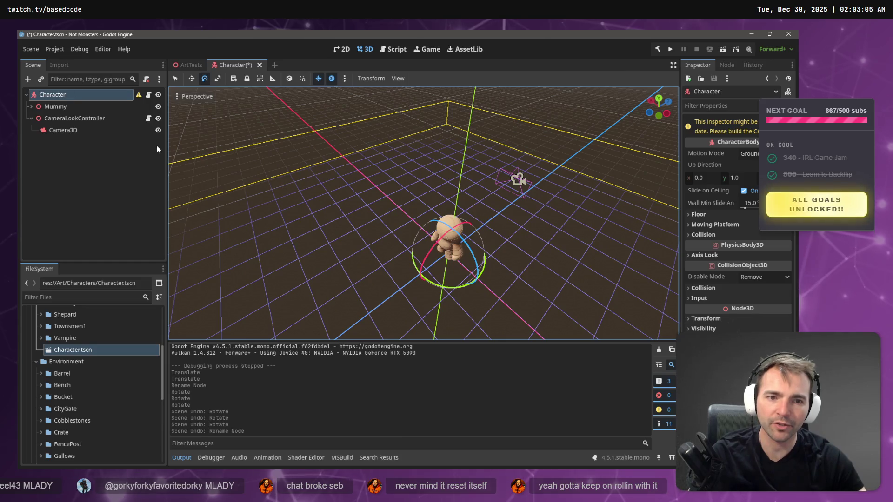
left_click(86, 130)
left_click(80, 120)
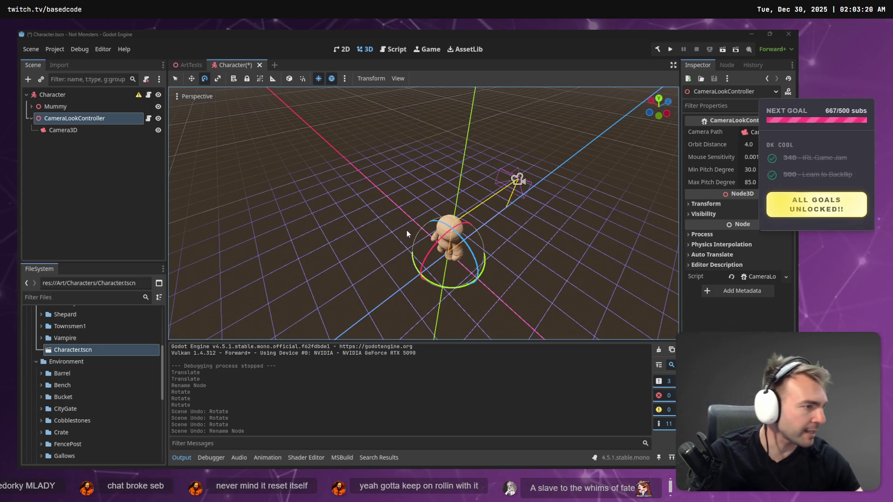
key("alt+Tab")
key("alt+Tab")
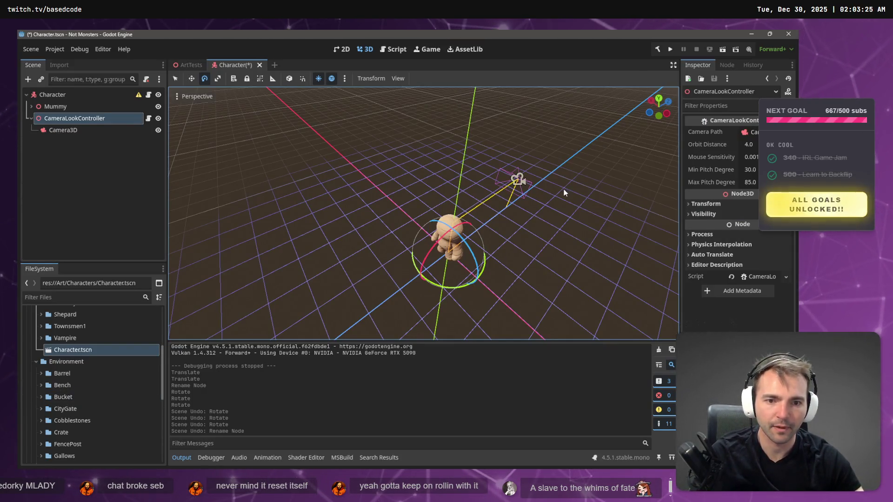
left_click(584, 162)
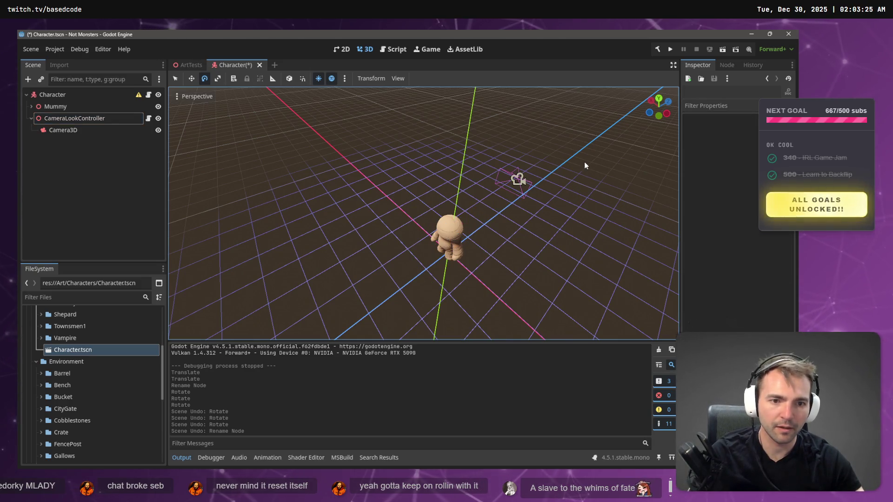
left_click(91, 122)
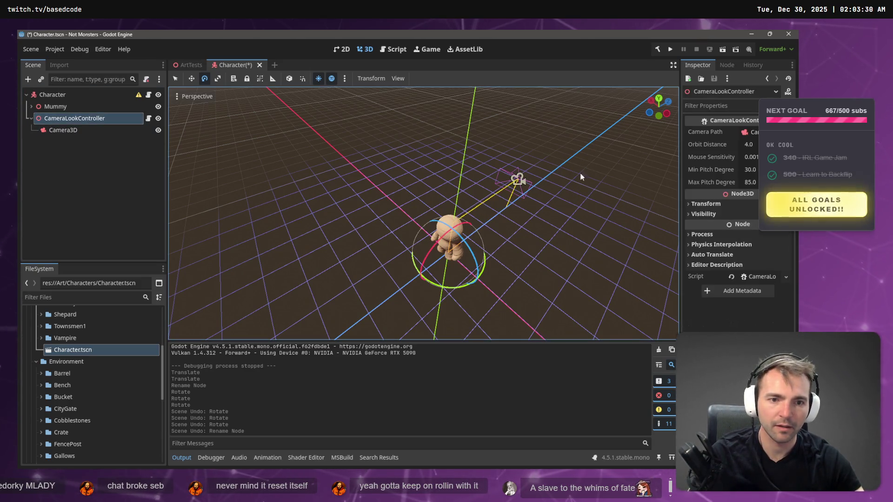
key("super+shift+s")
left_click_drag(558, 150, 382, 303)
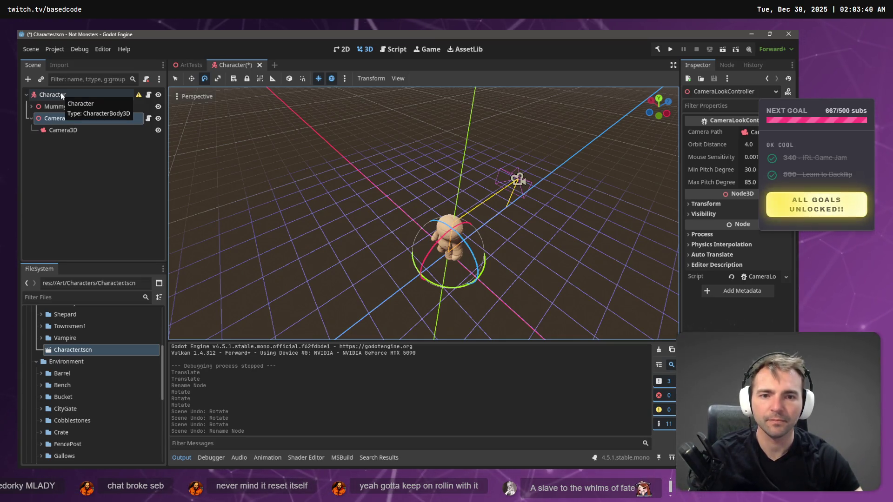
left_click(61, 94)
left_click(69, 167)
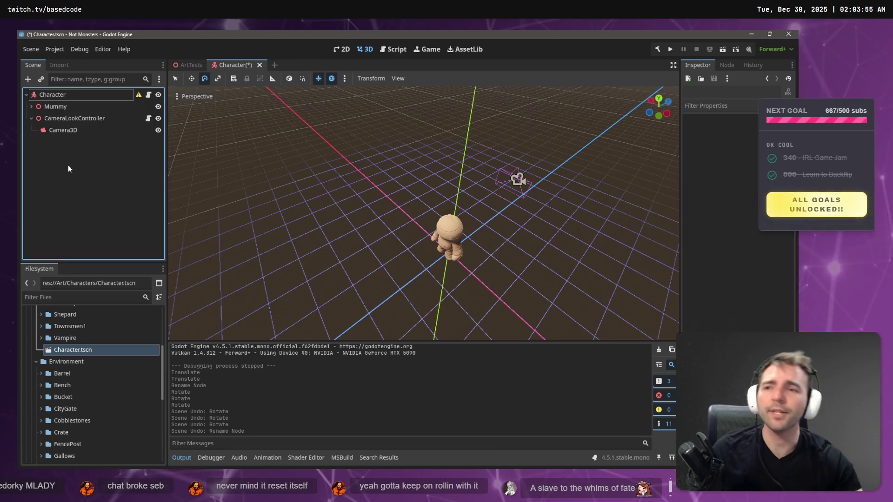
left_click(71, 93)
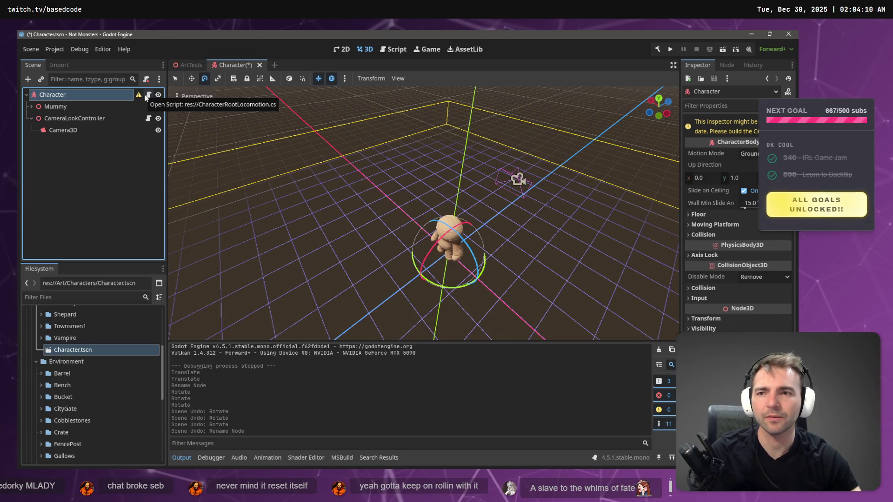
Step: Rebuild the C# project with the hammer Build button
left_click(98, 184)
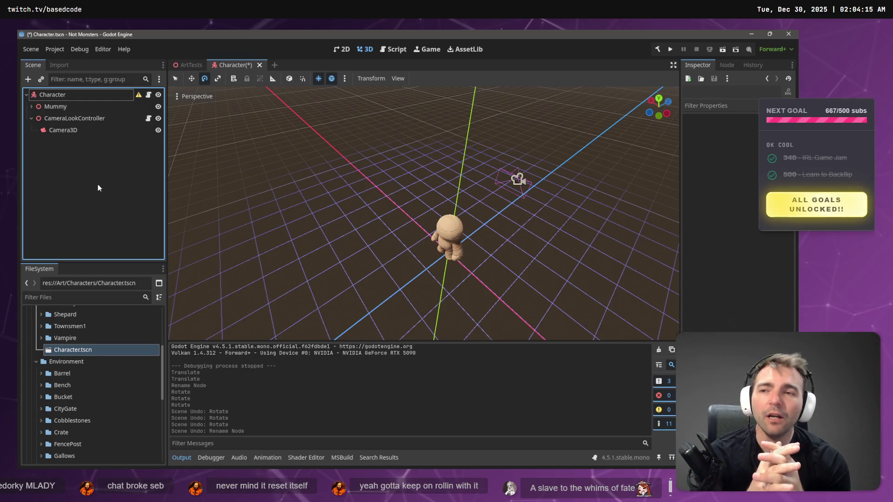
left_click(73, 121)
left_click(73, 175)
left_click(66, 119)
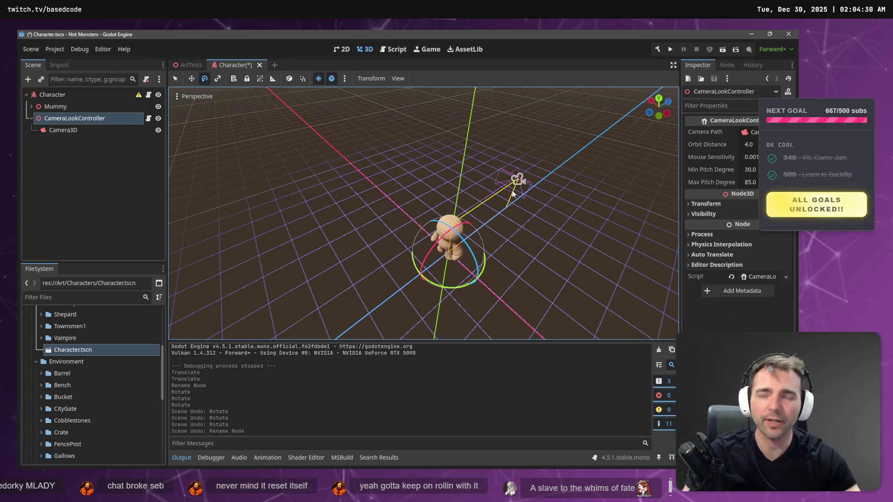
left_click(65, 97)
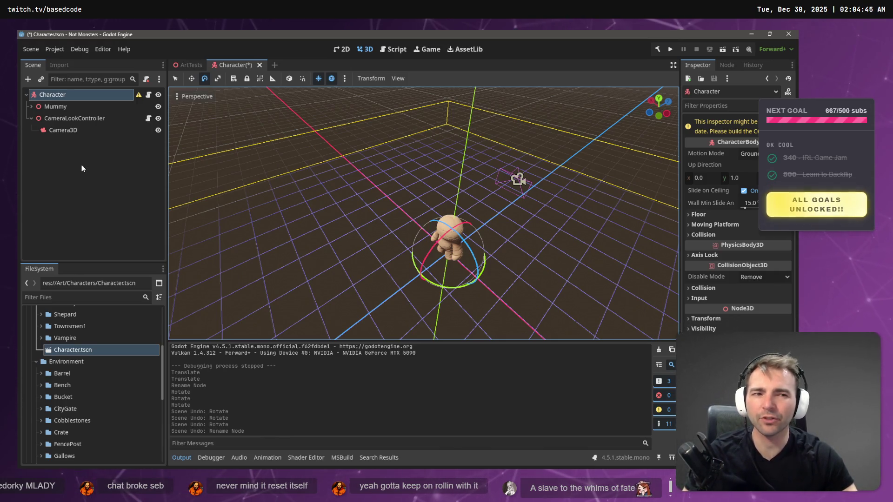
left_click(658, 50)
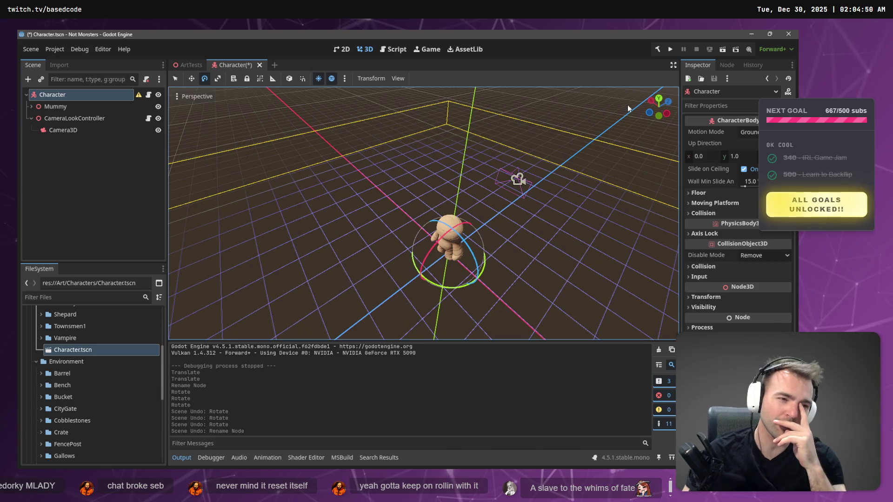
Step: Open CameraLookController.cs in the Godot script editor from the node's script icon
left_click(83, 118)
left_click(74, 92)
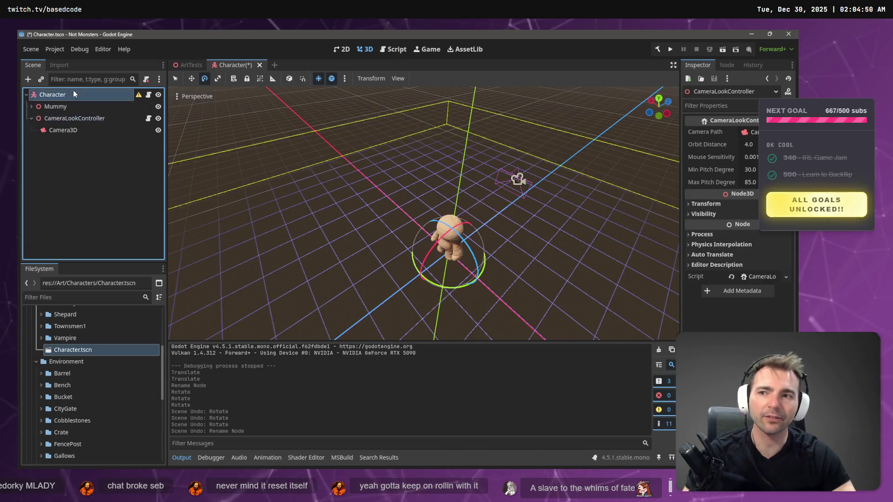
left_click(93, 118)
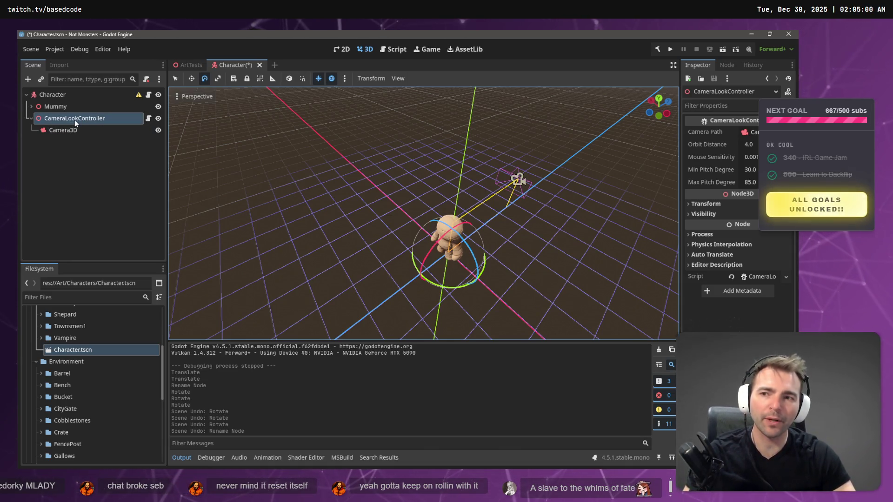
left_click(149, 118)
Step: Look over the CameraLookController class declaration at the top of the script, then switch to VS Code's Codex panel
left_click(486, 205)
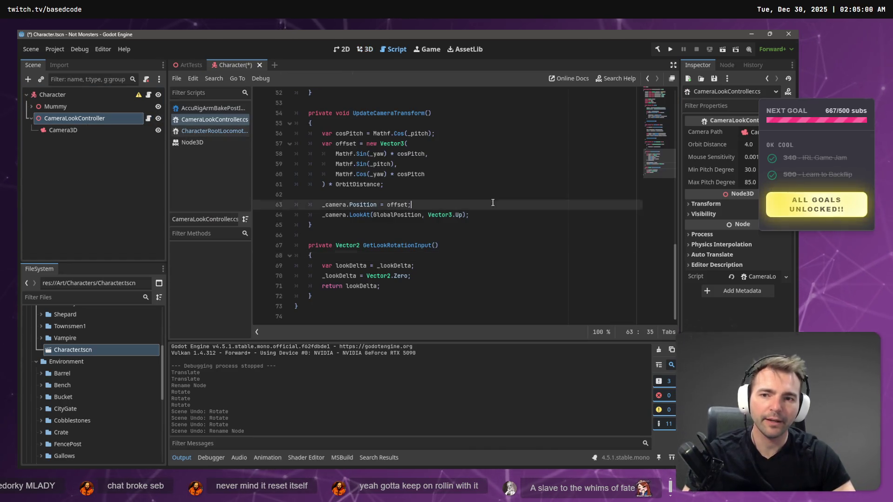
scroll(486, 196, "up", 15)
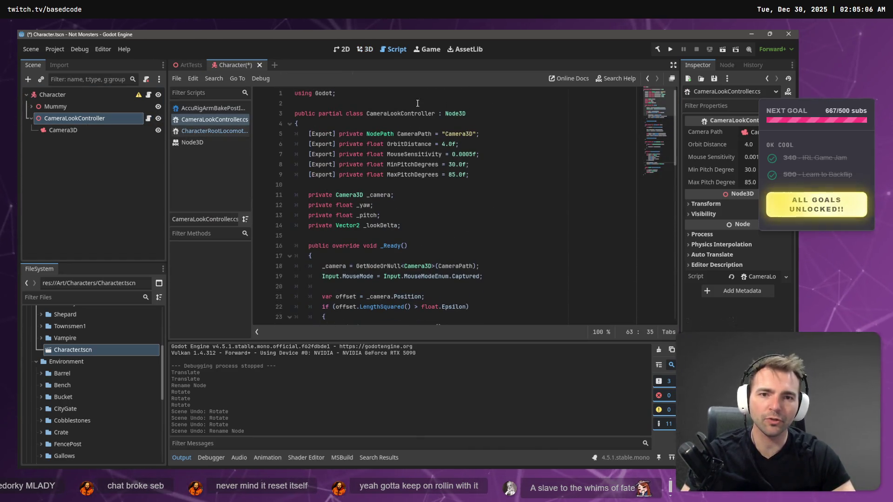
left_click(400, 113)
left_click(463, 126)
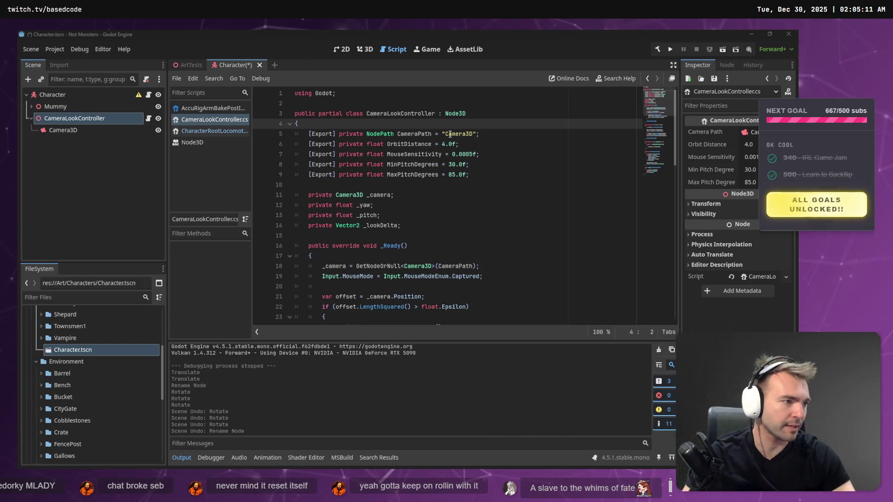
key("alt+Tab")
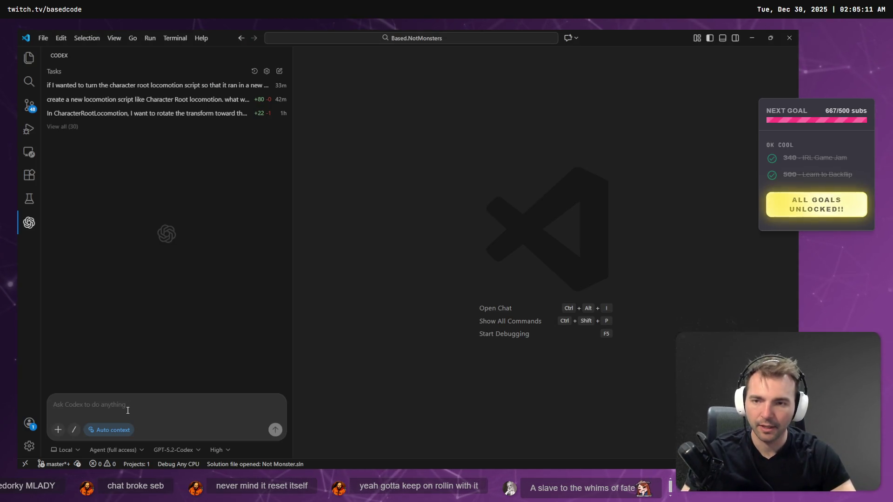
Step: Dictate a Codex prompt to make the camera controller use world directions, capitalising the second sentence
key("super+h")
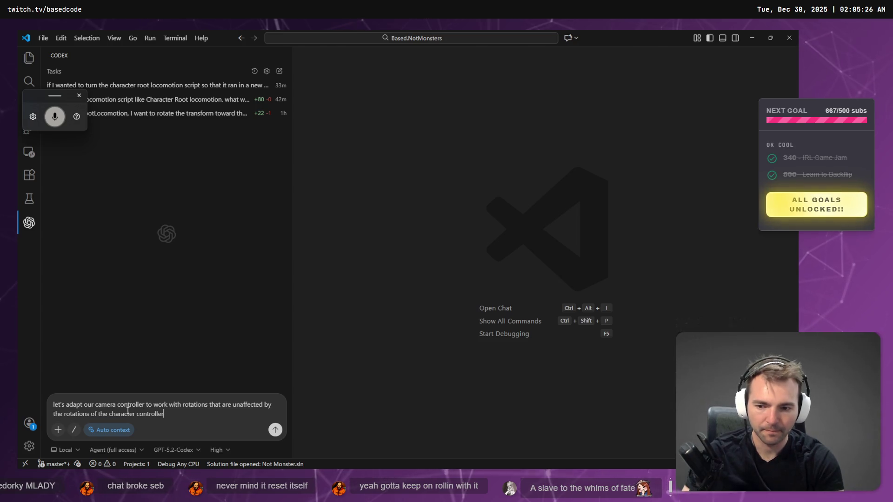
key("super+h")
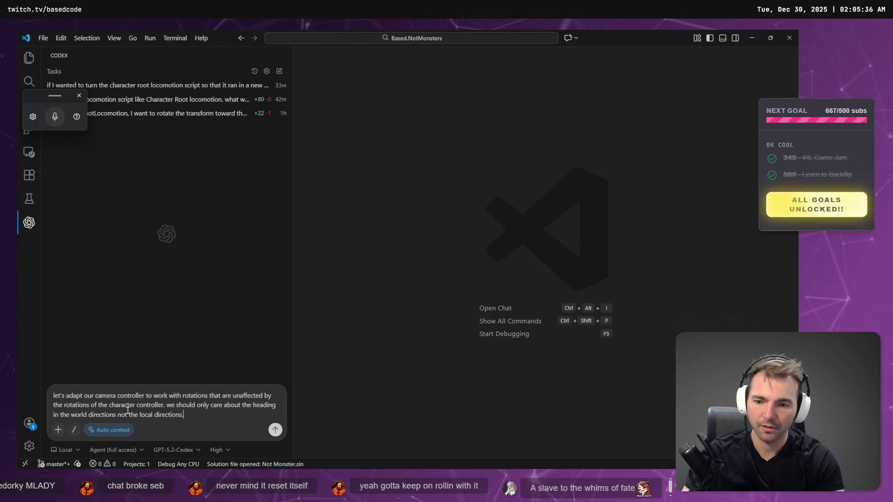
key("Left")
key("Left")
key("Left")
key("BackSpace")
type("W")
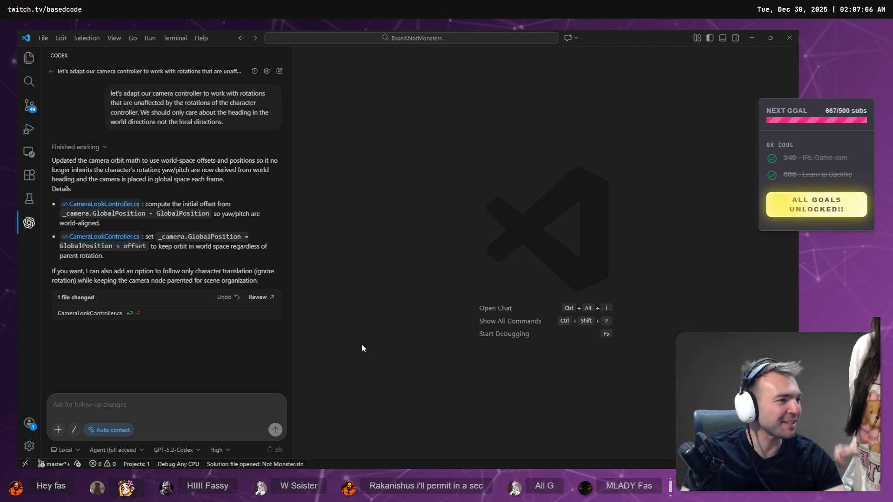
Step: Open the ArtTests scene in the 3D view and orbit out to a wide view of the castle gate
key("alt+Tab")
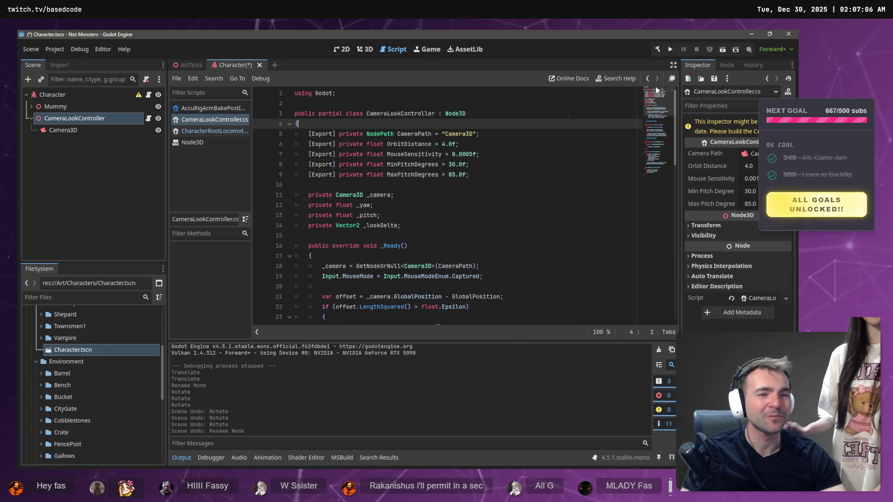
left_click(367, 50)
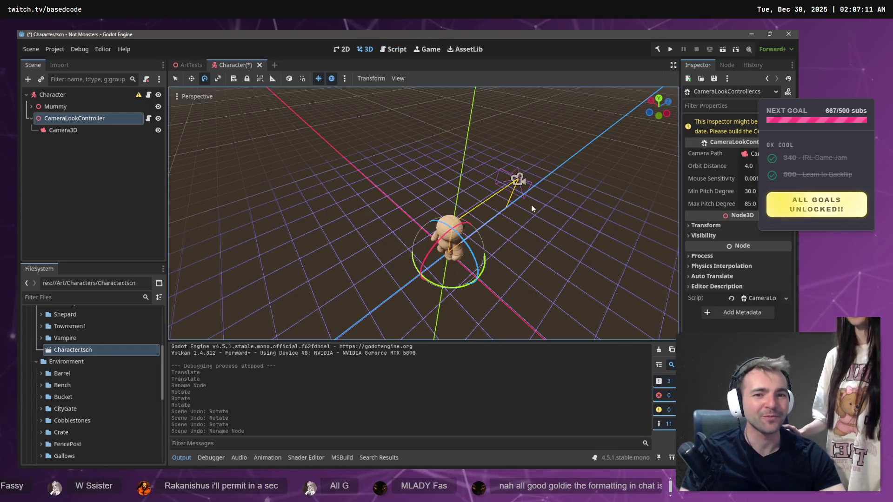
left_click(191, 66)
mouse_move(298, 195)
left_mouse_down()
mouse_move(418, 214)
mouse_move(307, 218)
mouse_move(325, 216)
mouse_move(402, 129)
left_mouse_up()
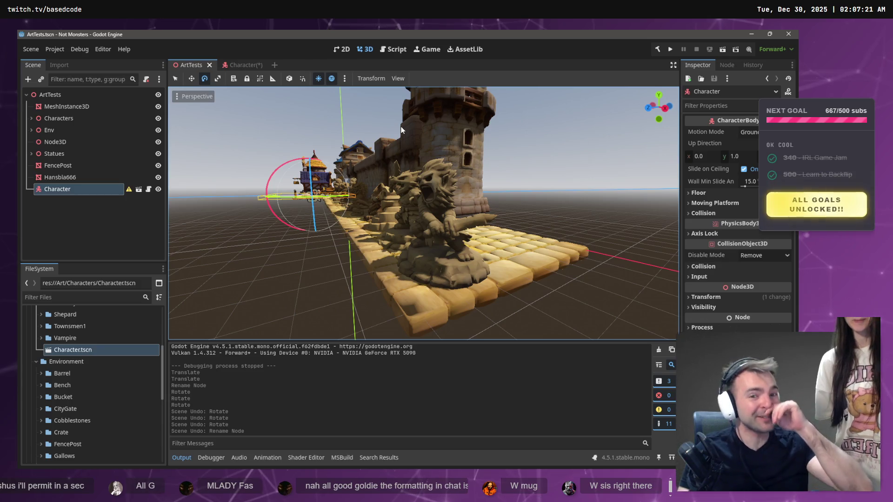
Step: Fly the viewport camera along the statue wall, past God of War to the cup statue
left_click(565, 147)
mouse_move(564, 147)
left_mouse_down()
mouse_move(600, 147)
mouse_move(494, 178)
left_mouse_up()
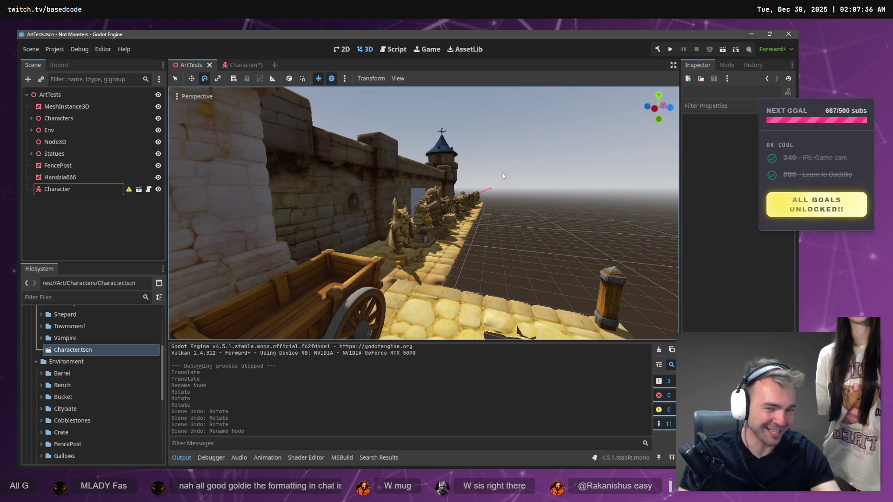
mouse_move(504, 186)
left_mouse_down()
mouse_move(604, 186)
mouse_move(525, 186)
mouse_move(479, 231)
left_mouse_up()
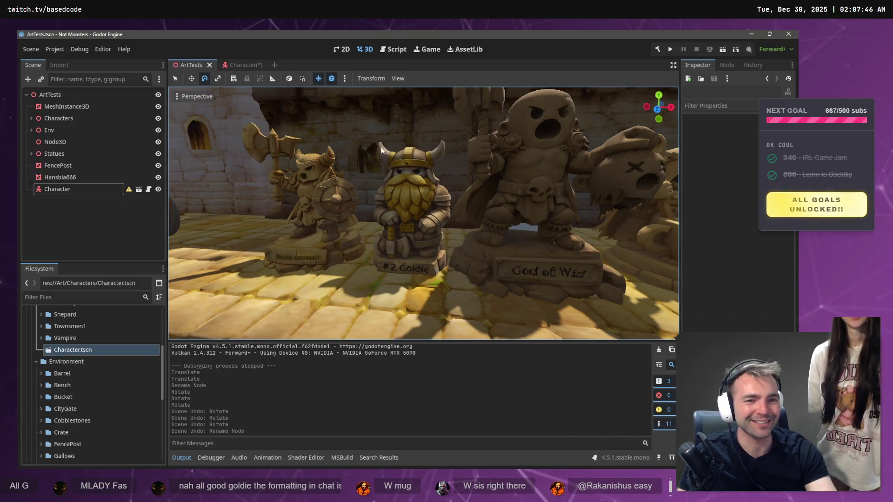
left_click_drag(447, 274, 436, 252)
left_click_drag(377, 213, 423, 215)
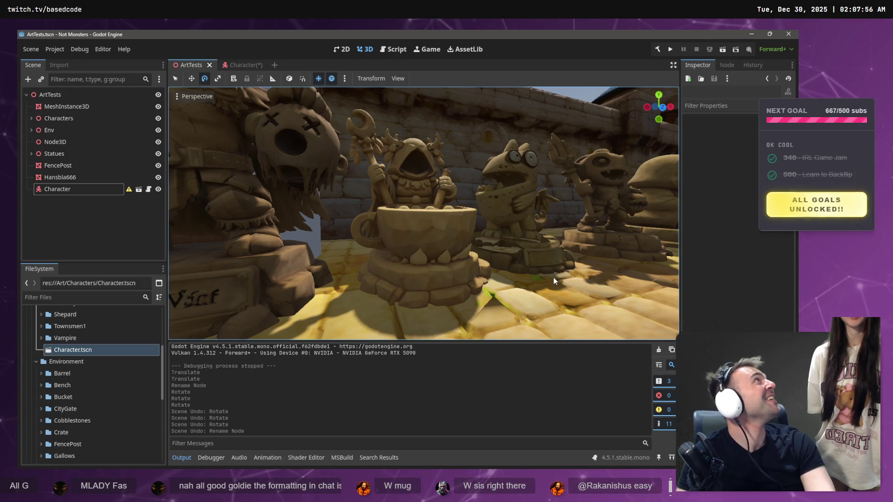
Step: Fly along the statue row, passing the frog, T-Rex and wolf-and-bear statues
key("w")
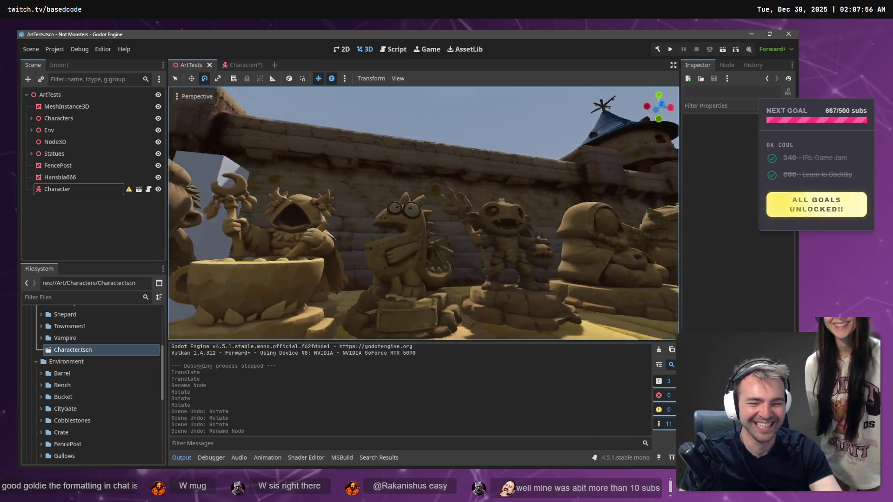
key("s")
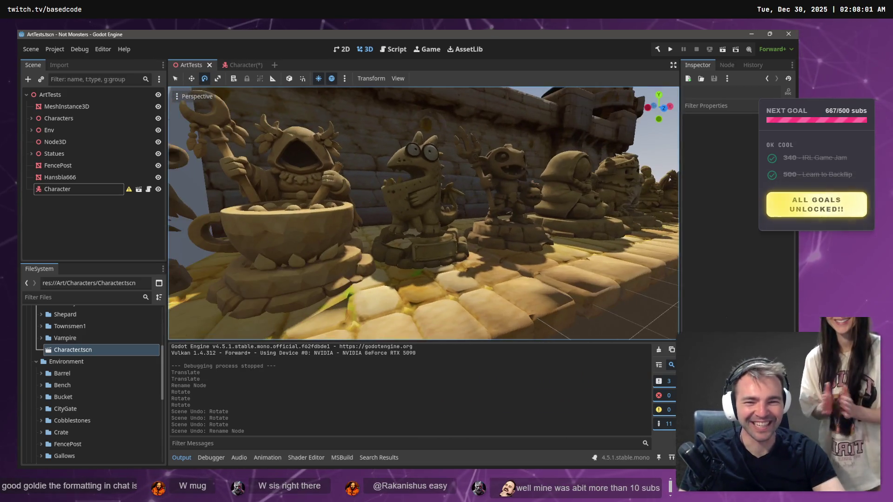
key("d")
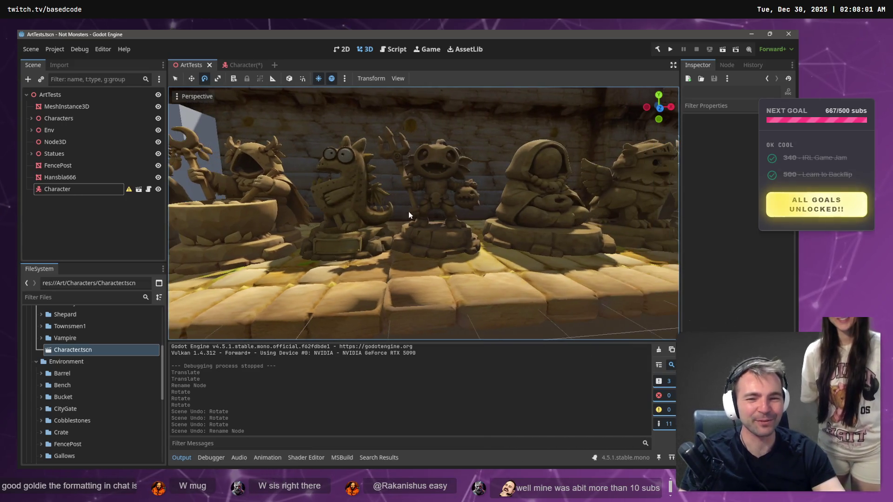
key("w")
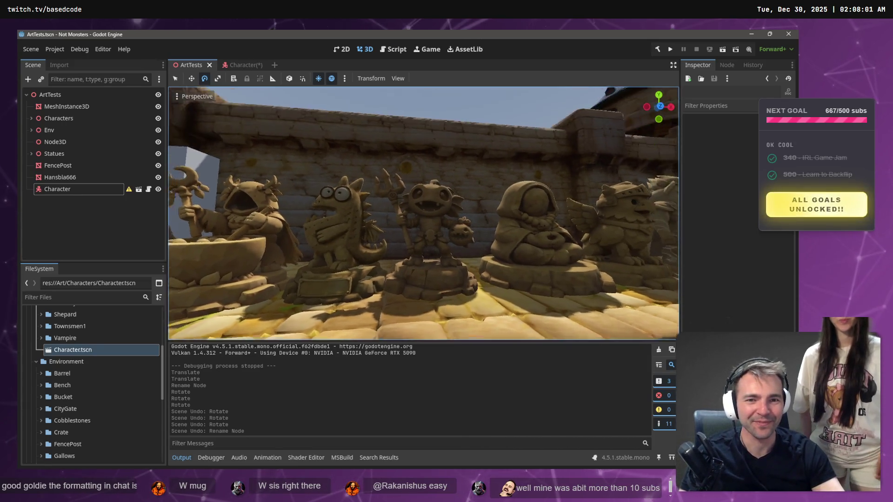
key("s")
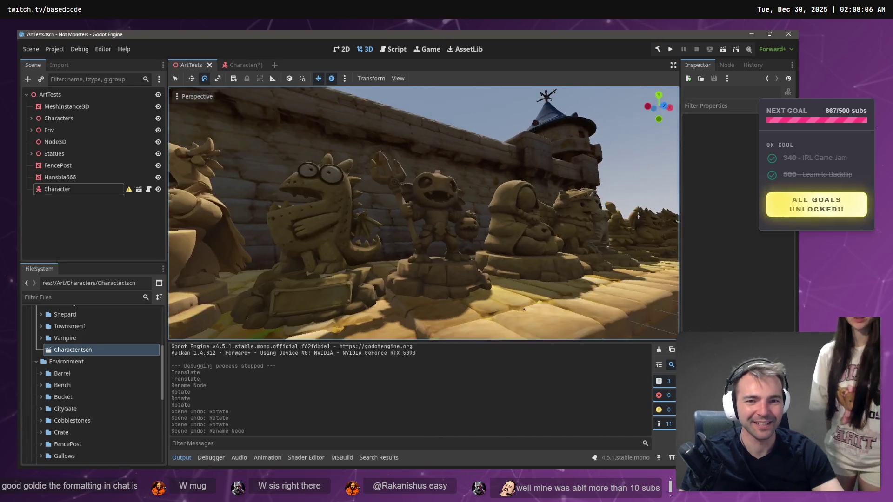
key("w")
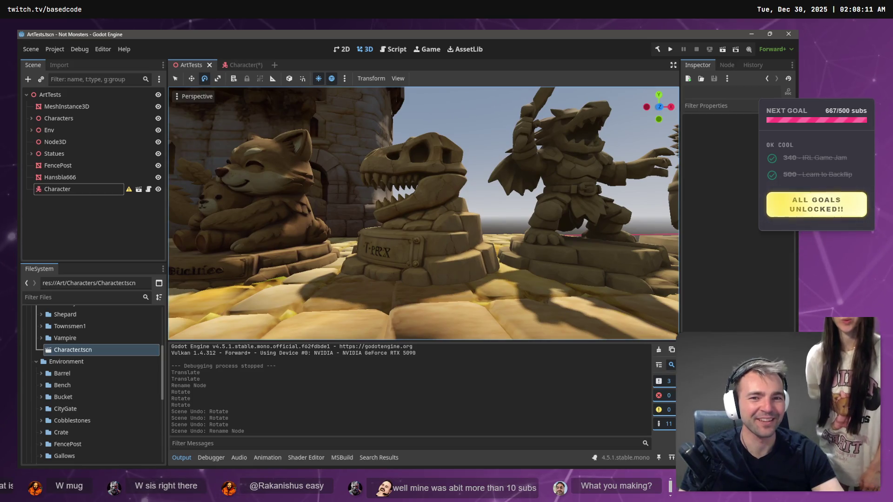
key("s")
key("w")
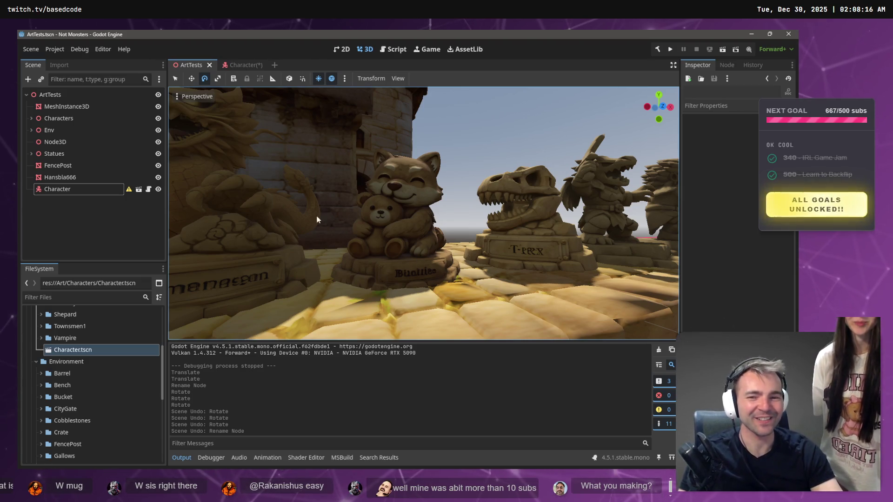
key("s")
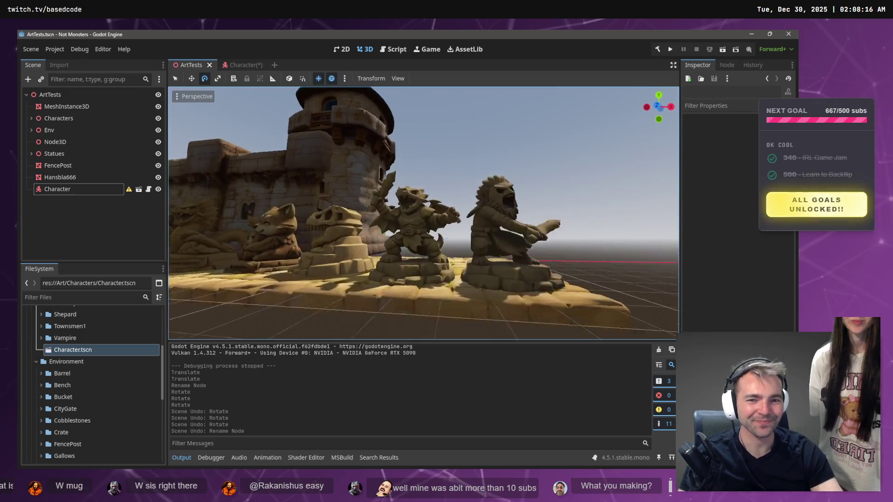
Step: Continue past the robed statue and over to the plaza before the city gate
key("w")
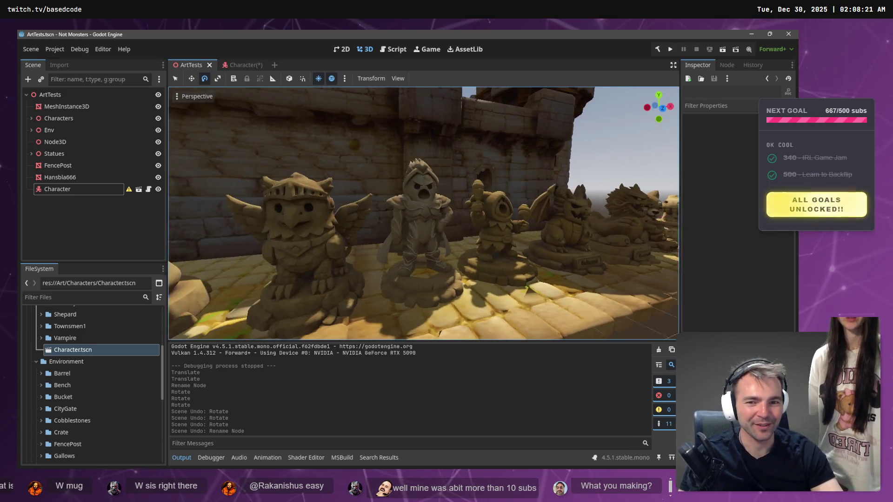
key("a")
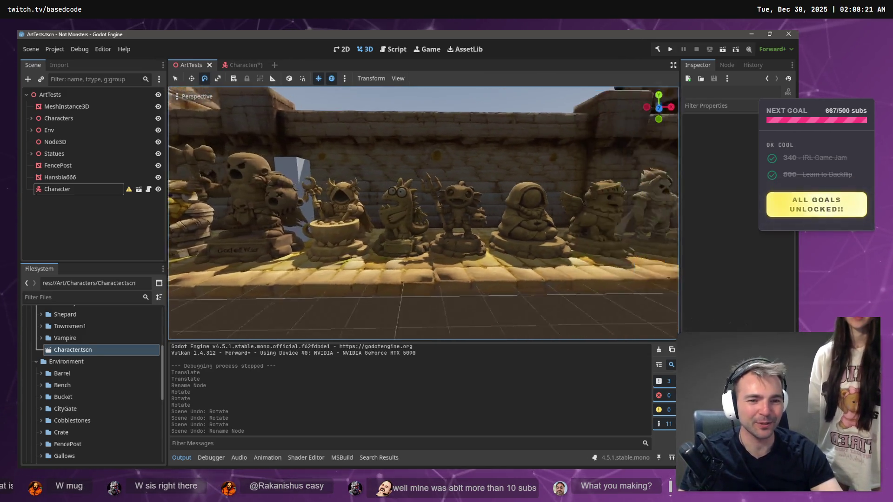
key("w")
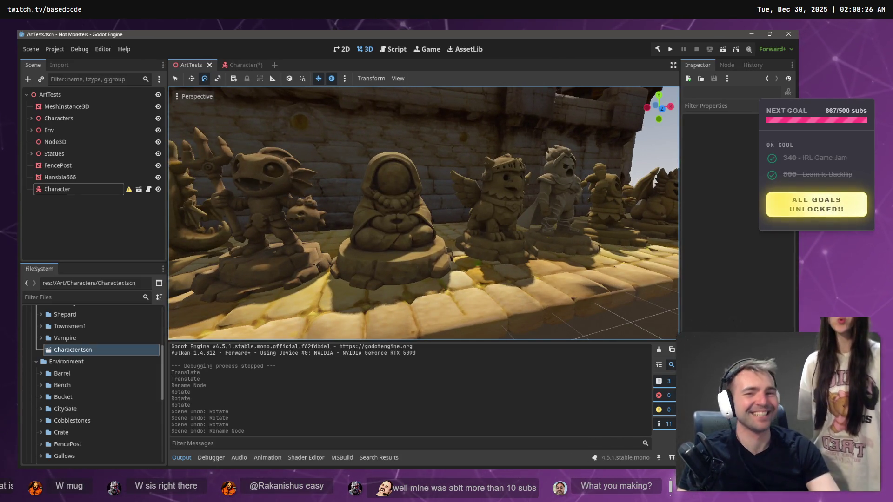
key("a")
key("w")
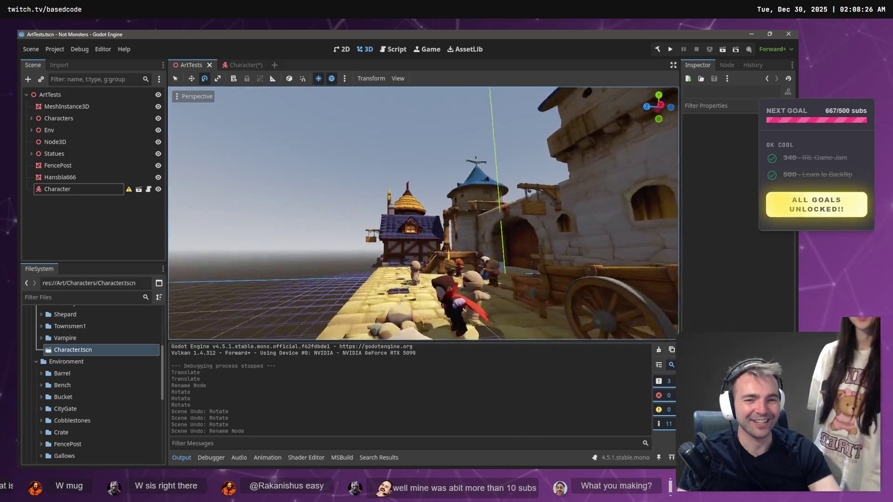
key("w")
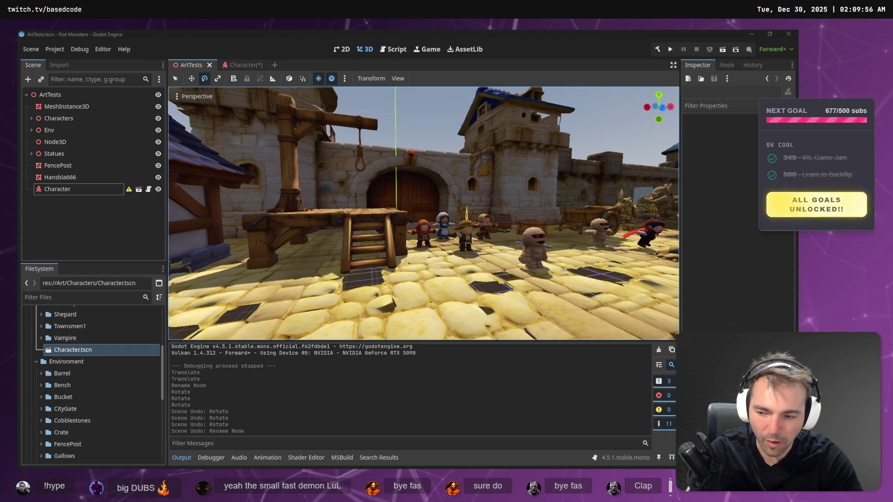
Step: Start a ChatGPT prompt asking for another same-style statue of the Diablo character Rakanishus
key("alt+Tab")
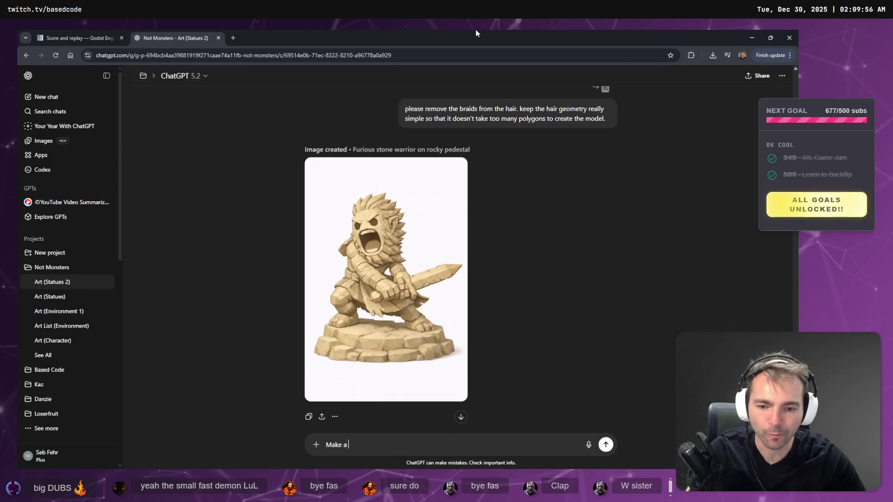
type("nother st")
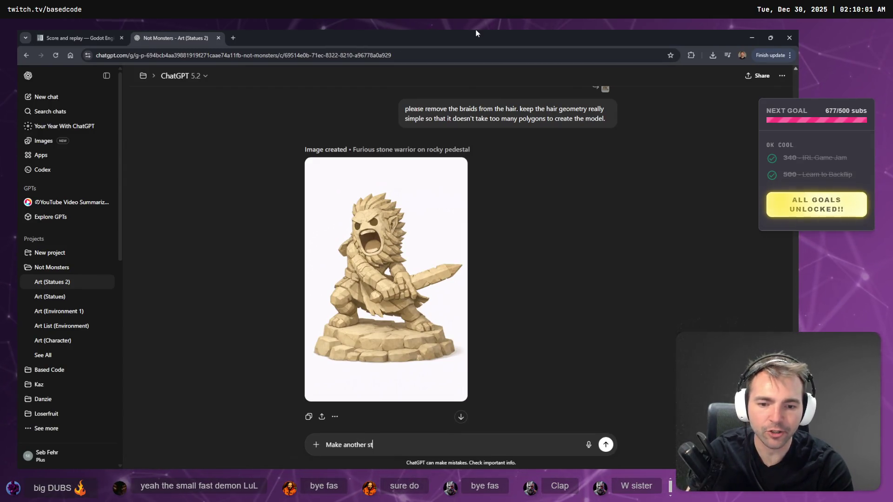
type("atue in the same s")
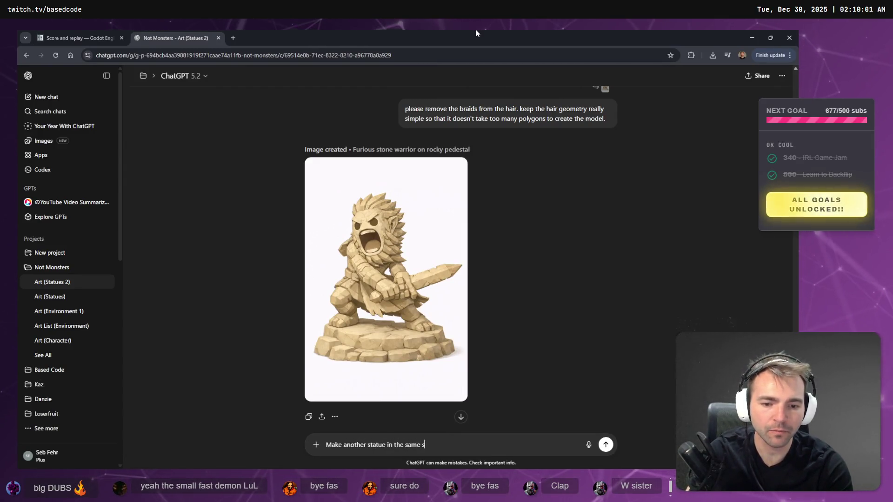
type("tyle, but this time, ")
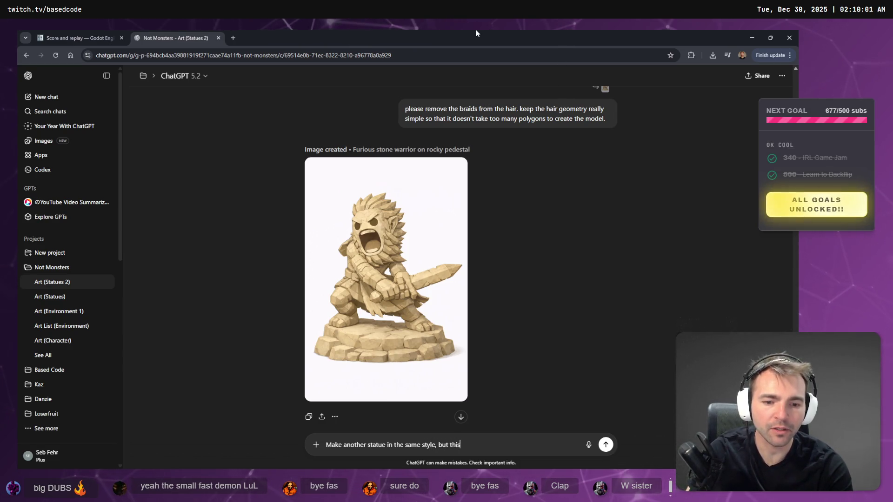
type("make it")
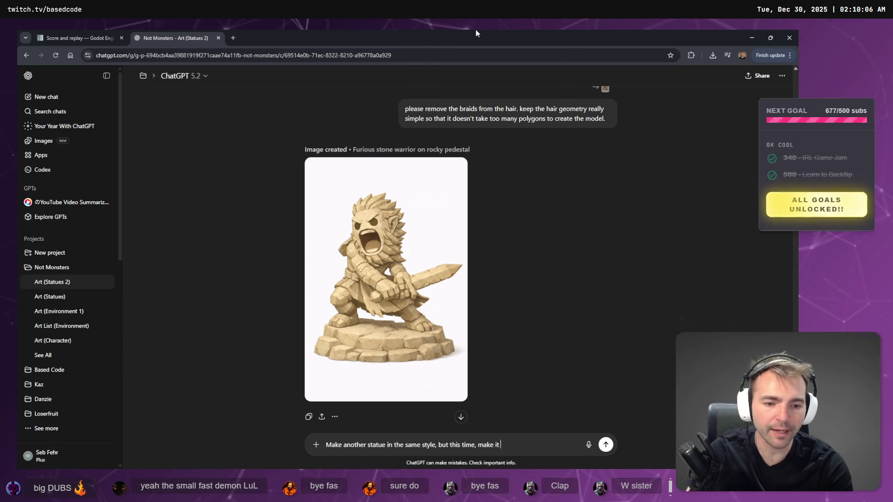
type(" of the diablo")
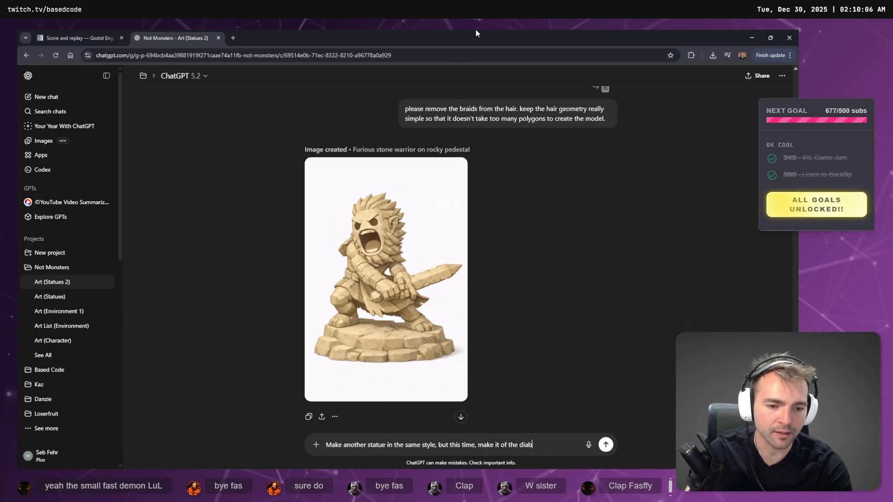
type(" character")
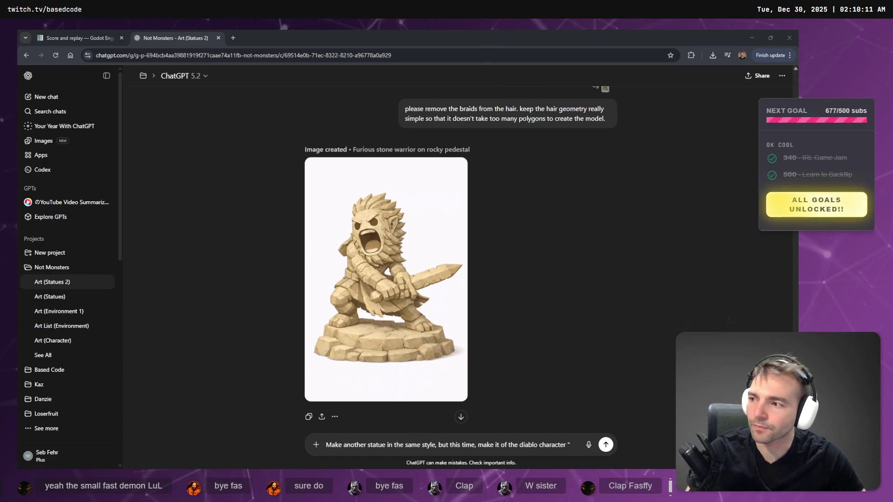
left_click(579, 459)
type("Rakanishus:")
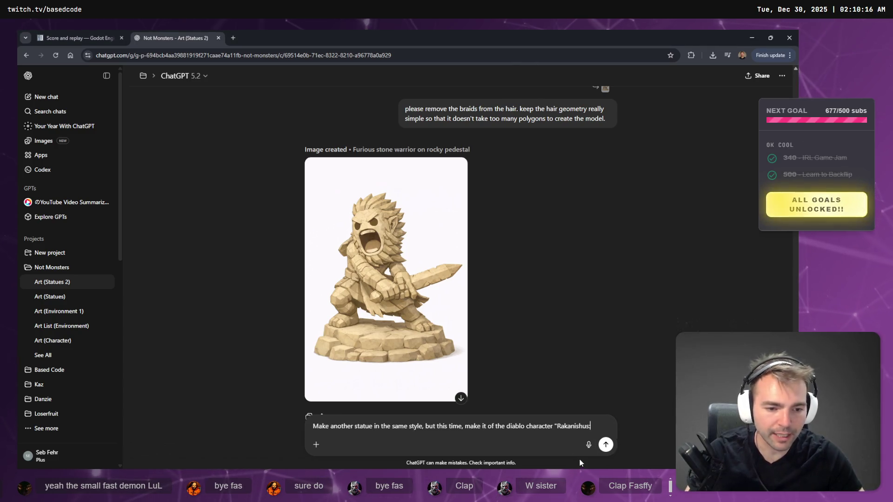
type("\". Make sure the")
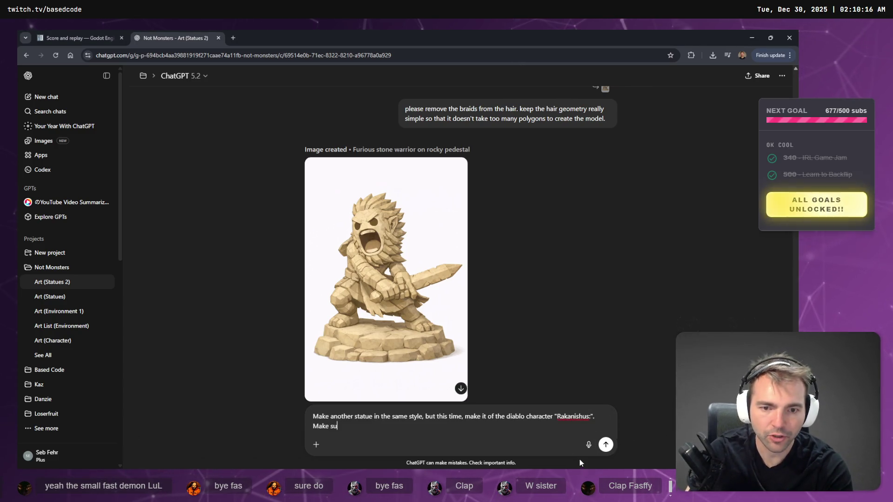
Step: Add that the face should look like a Fall Guys character and send the request
key("BackSpace")
key("BackSpace")
type("at the fo")
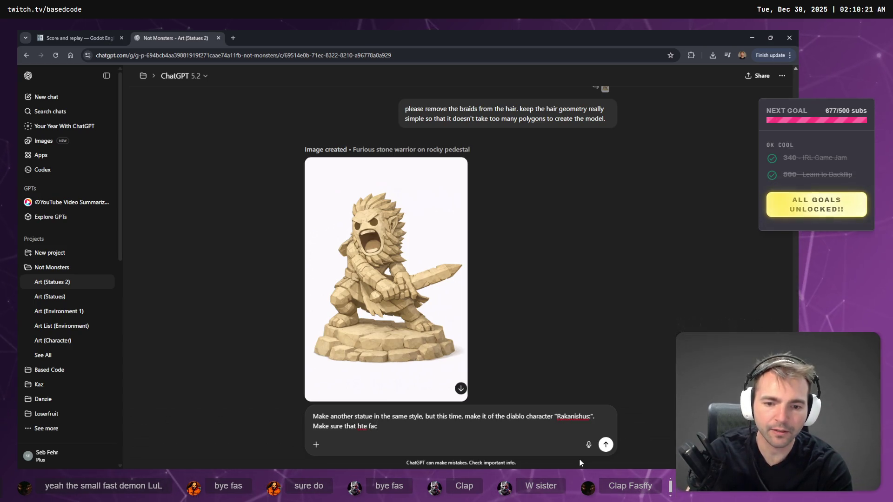
key("BackSpace")
key("BackSpace")
key("BackSpace")
type("e face lok")
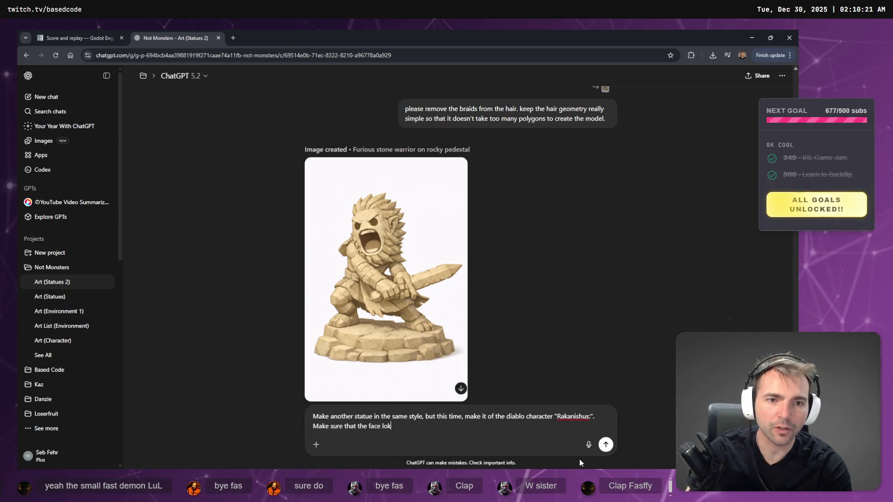
key("BackSpace")
type("oks")
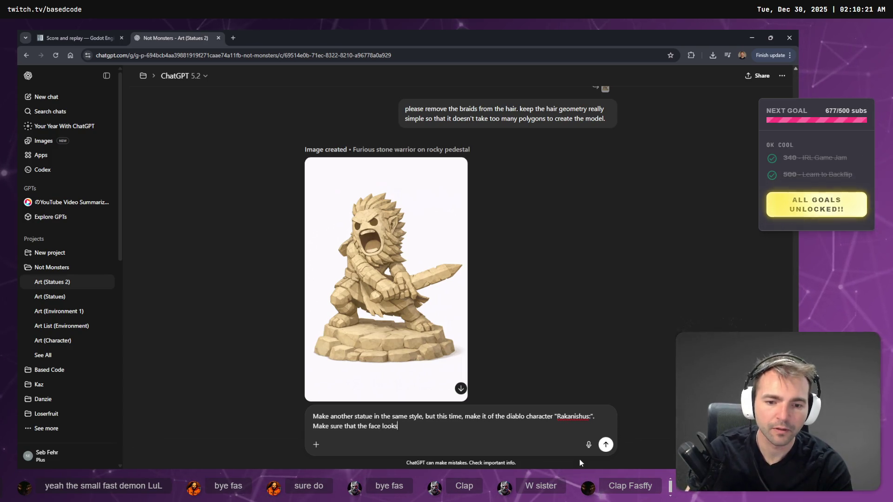
type(" like a charac")
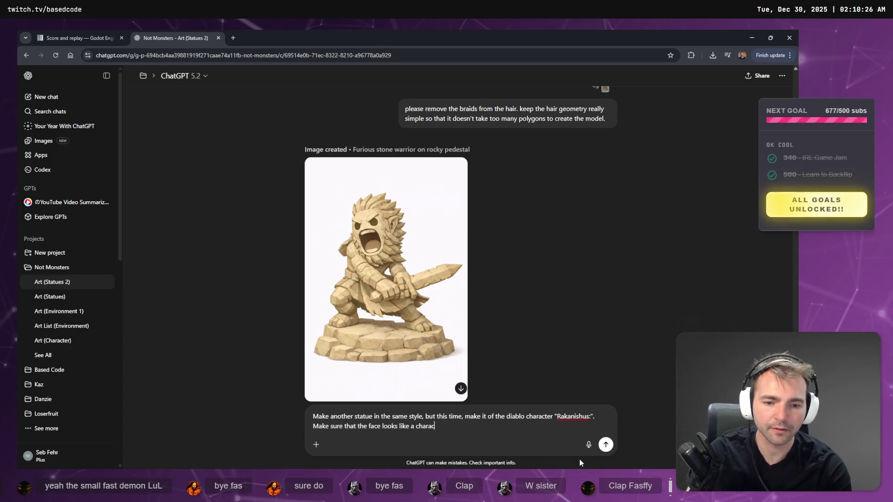
type("ter from Fa")
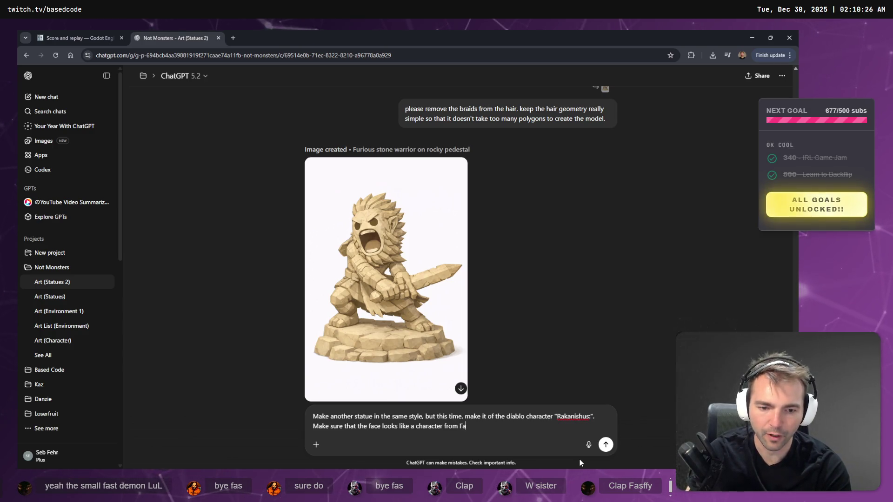
type("ll F")
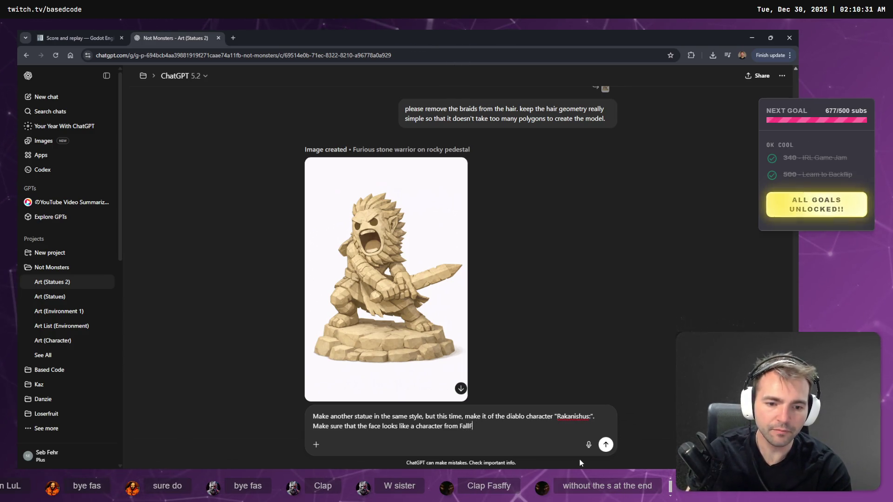
key("BackSpace")
type("Guys.")
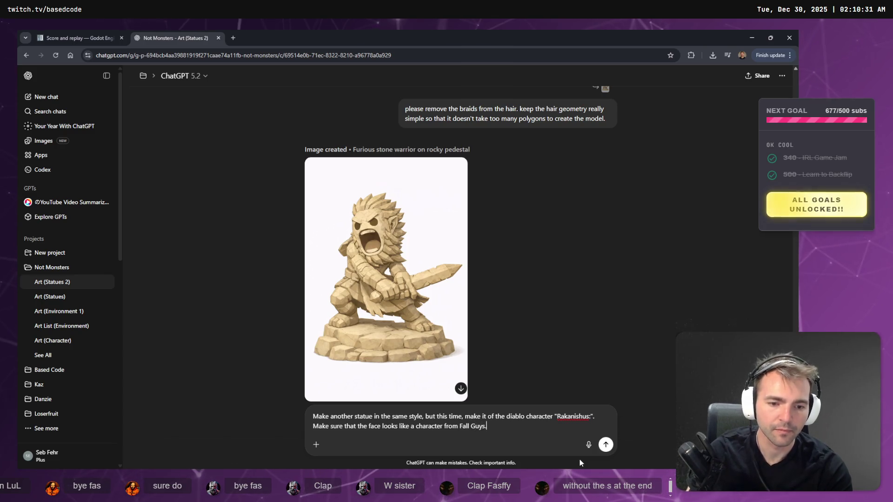
key("Return")
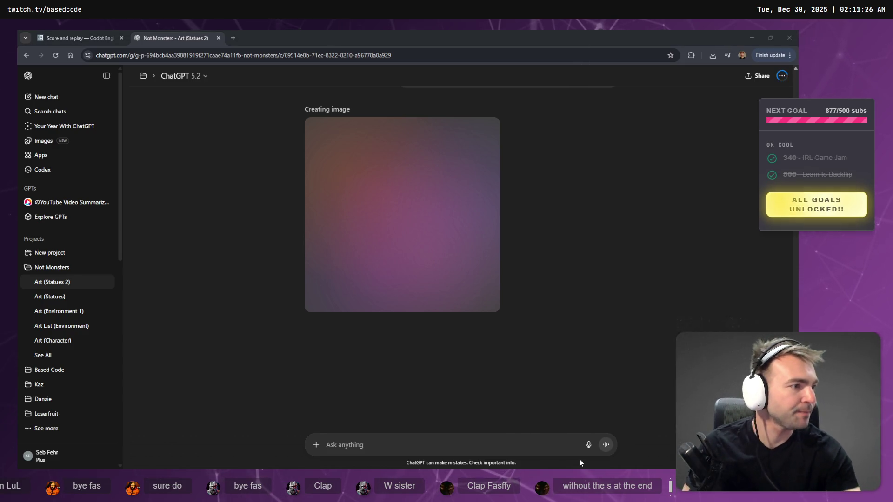
key("alt+Tab")
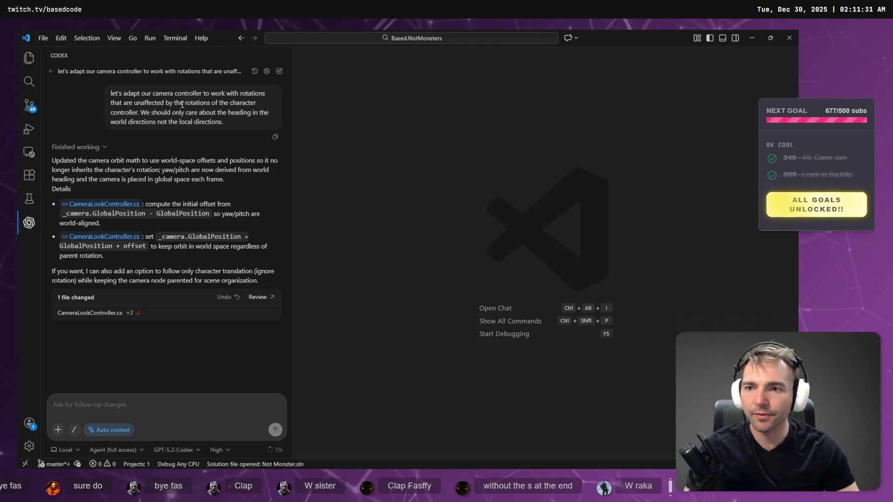
Step: Review Codex's diff switching CameraLookController.cs offsets and positions to GlobalPosition, then close it
left_click(113, 317)
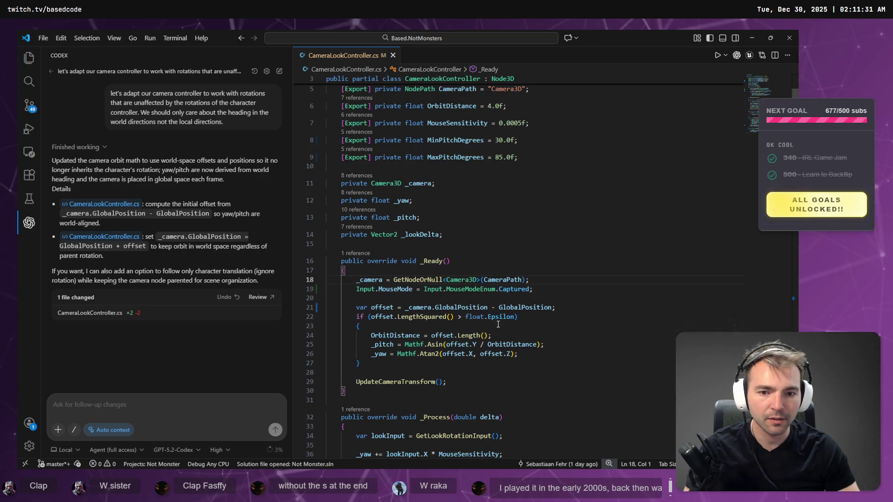
scroll(528, 331, "down", 10)
scroll(528, 331, "up", 9)
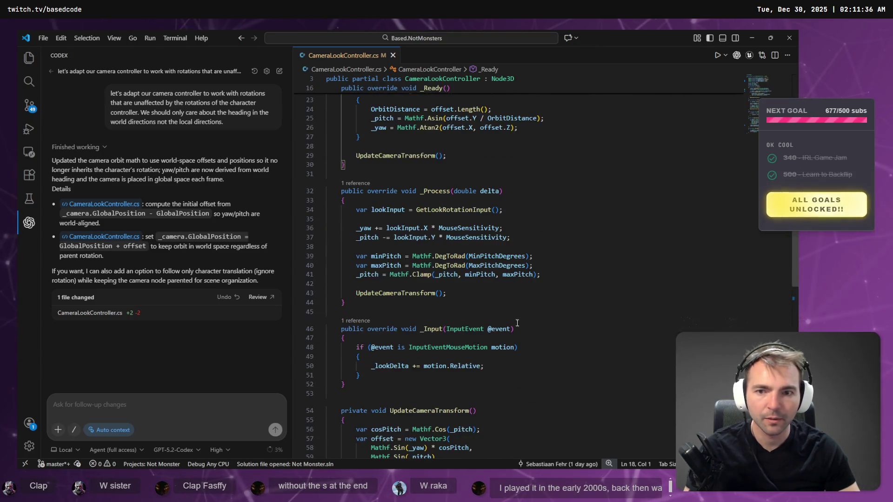
left_click(257, 300)
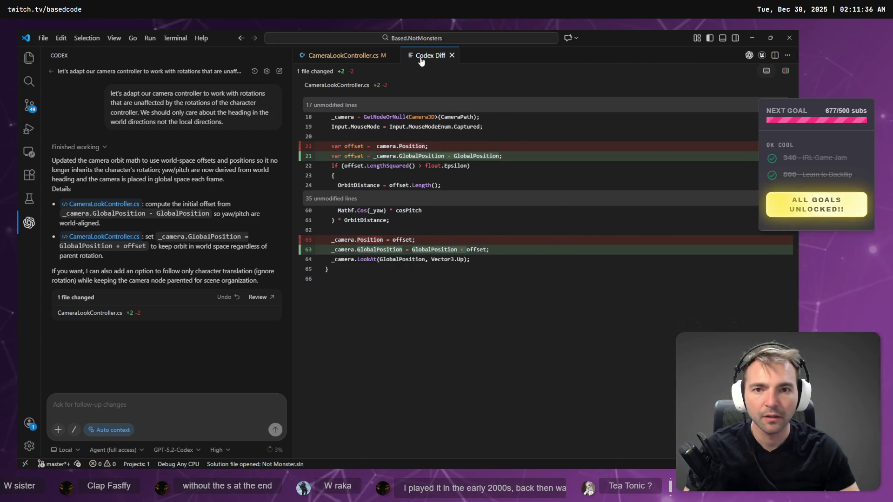
left_click(451, 56)
Step: Run the game with F5 to try the updated camera, then stop it with F8
key("alt+Tab")
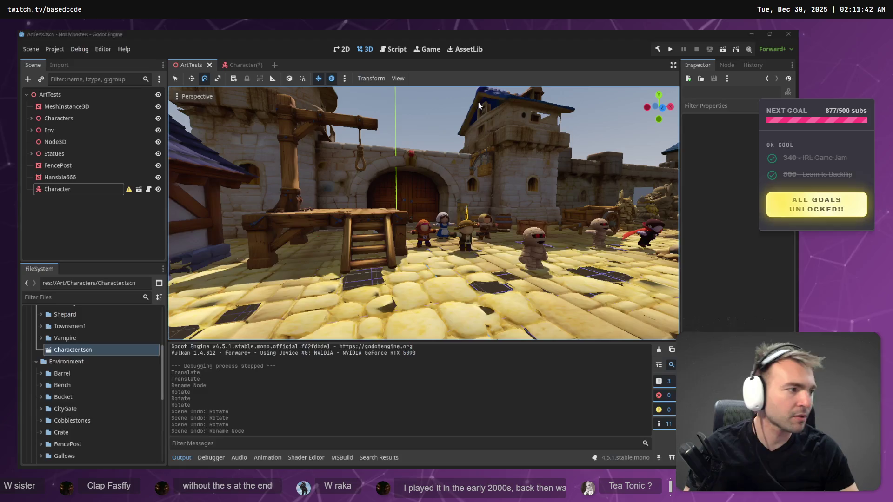
key("F5")
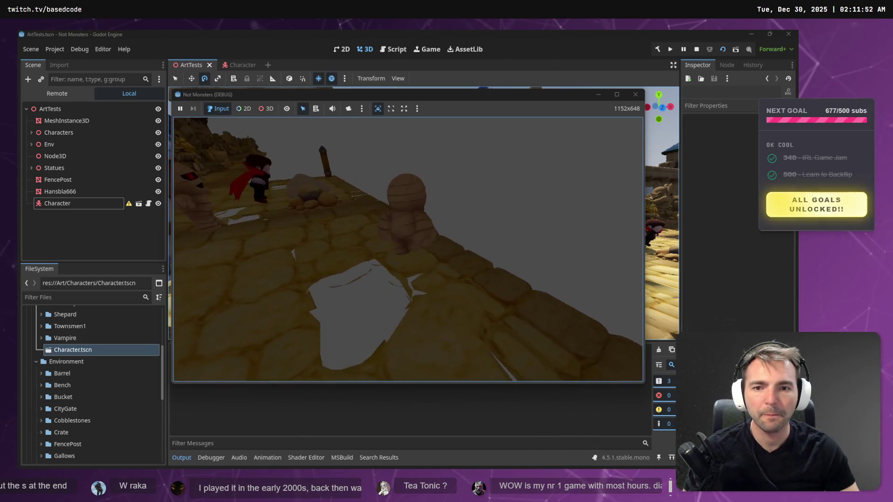
key("F8")
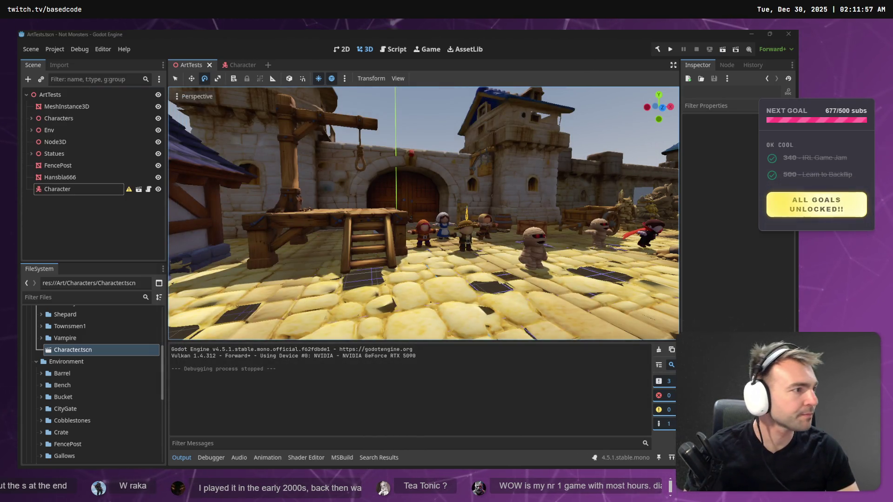
key("alt+Tab")
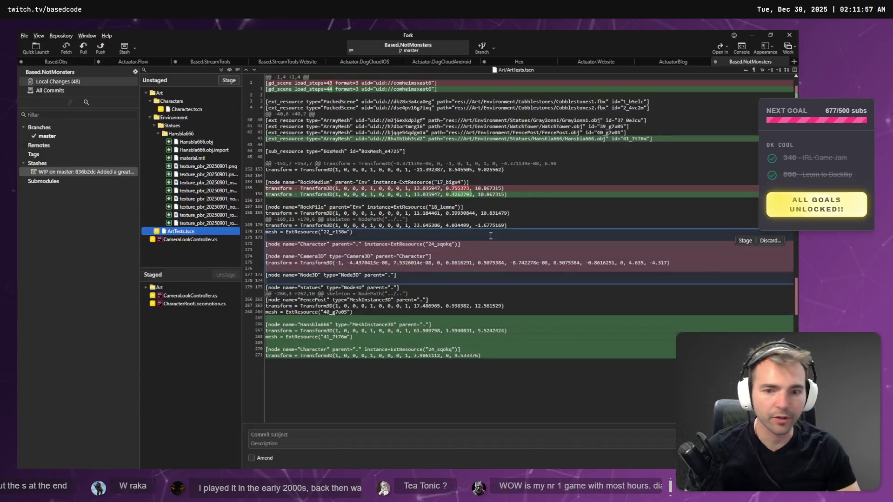
Step: Check the CameraLookController.cs changes and unstage the Art folder's assets
left_click(189, 240)
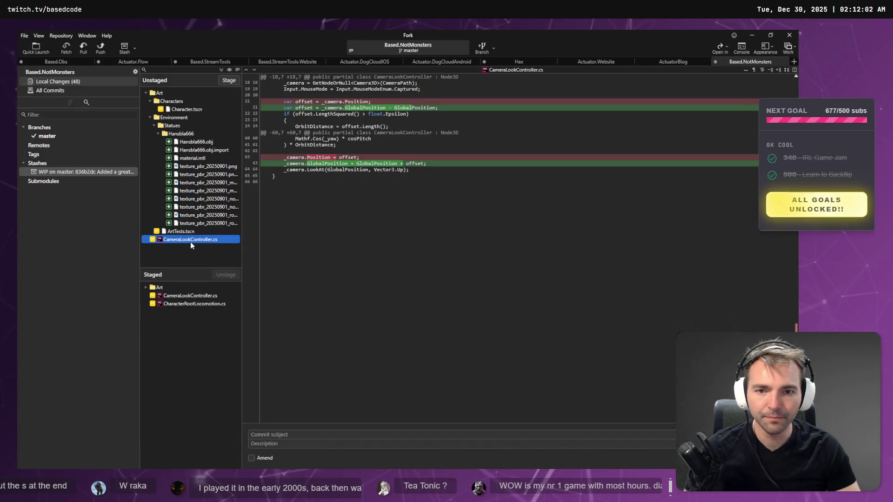
left_click(182, 288)
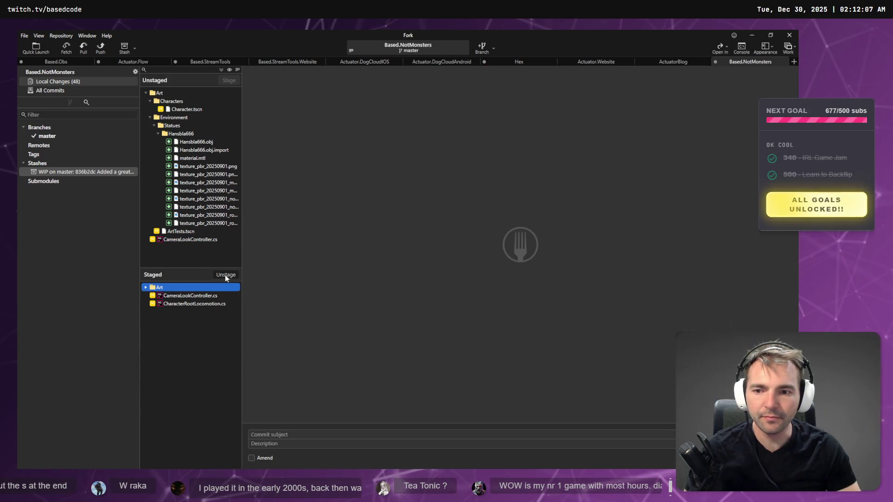
left_click(225, 275)
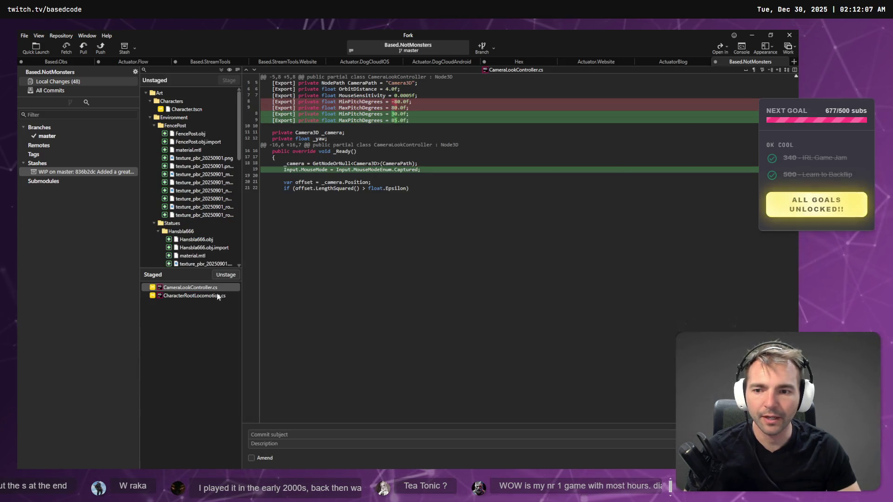
Step: Commit the staged scripts with the subject 'Character locomotion improvments.'
left_click(301, 433)
type("Charac")
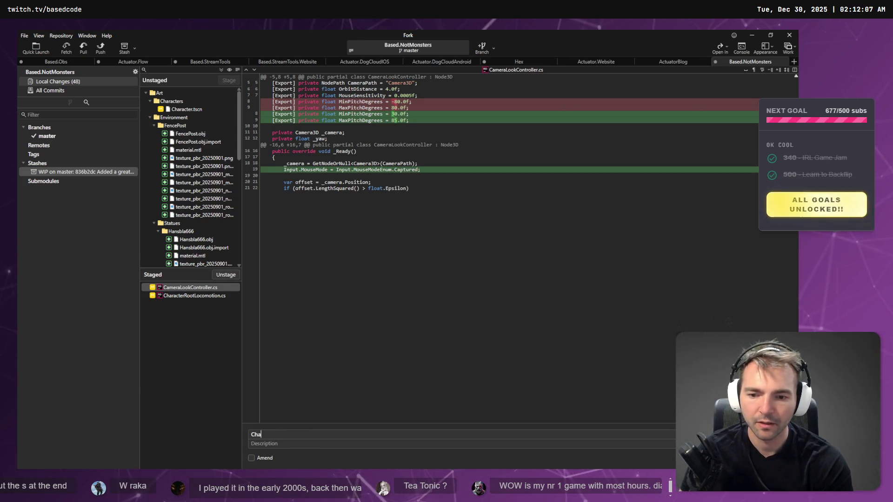
type("ter")
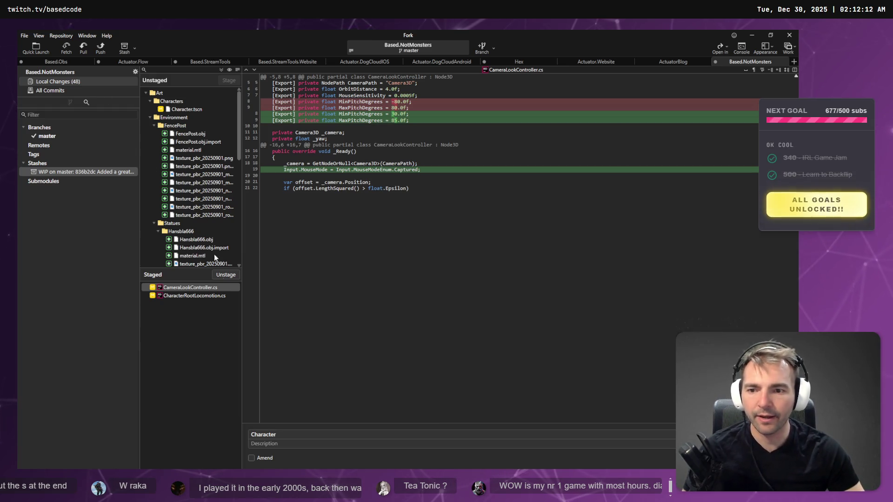
left_click(217, 296)
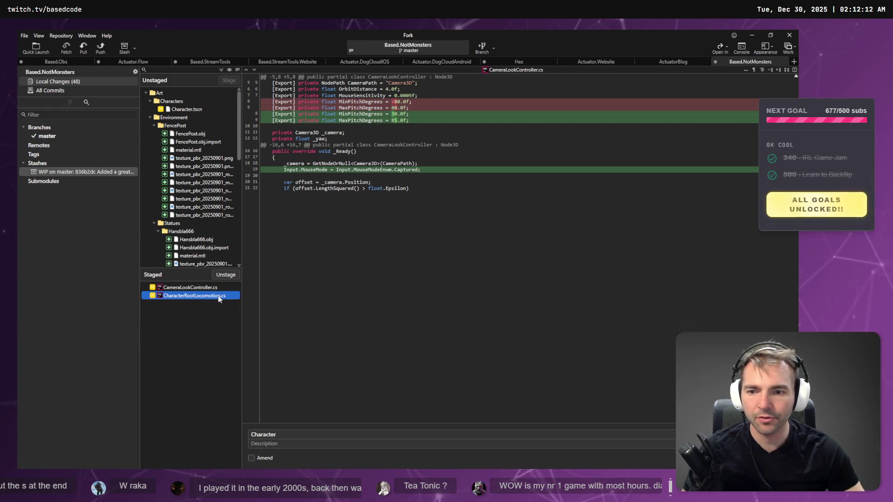
left_click(326, 444)
type("and locomotion improvments")
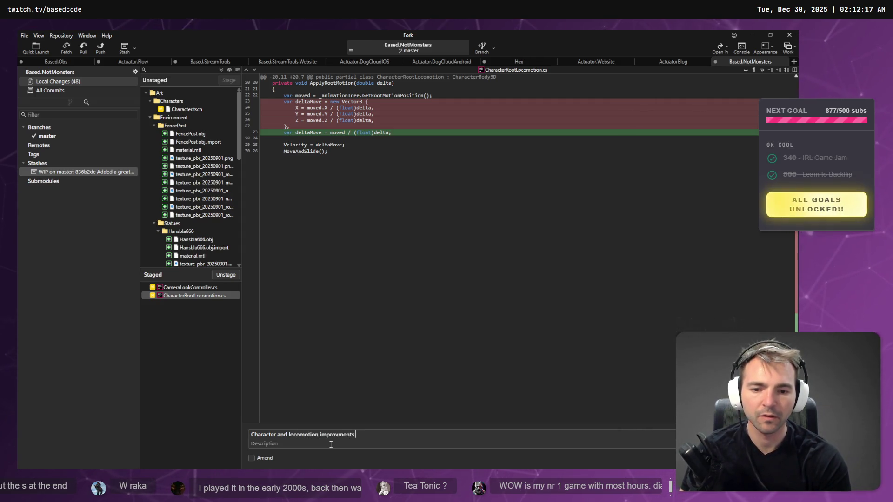
key("ctrl+Left")
key("ctrl+Left")
key("ctrl+Left")
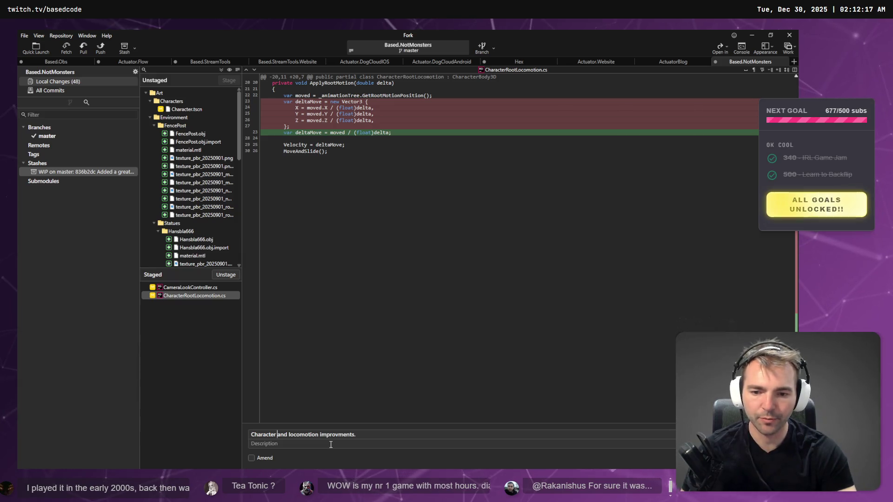
key("ctrl+Delete")
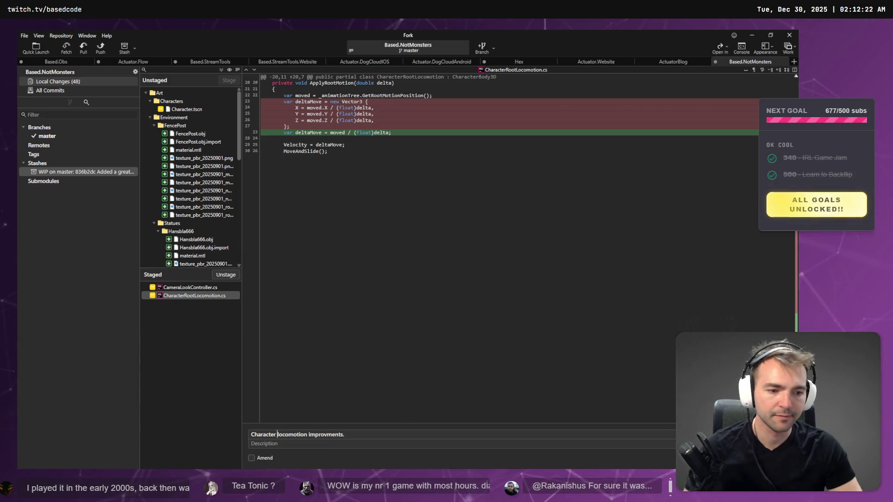
key("ctrl+Return")
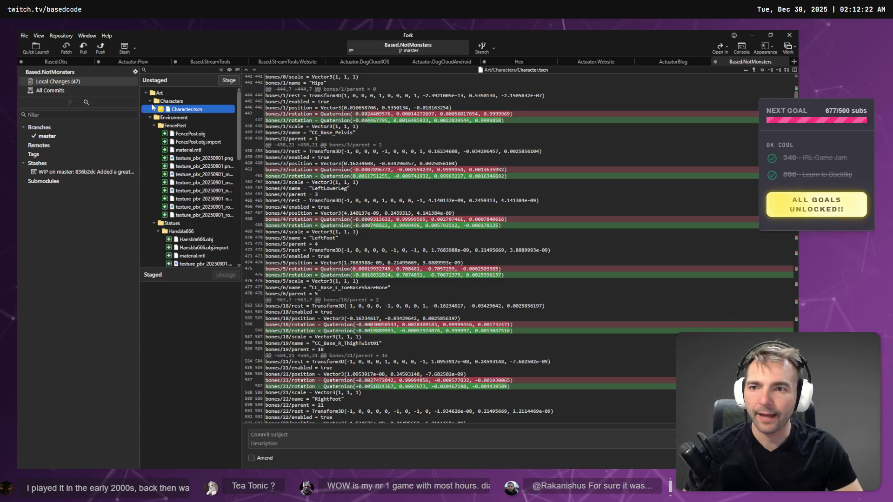
Step: Collapse the Characters and Environment folders, stage CameraLookController.cs, and minimize Fork
key("Up")
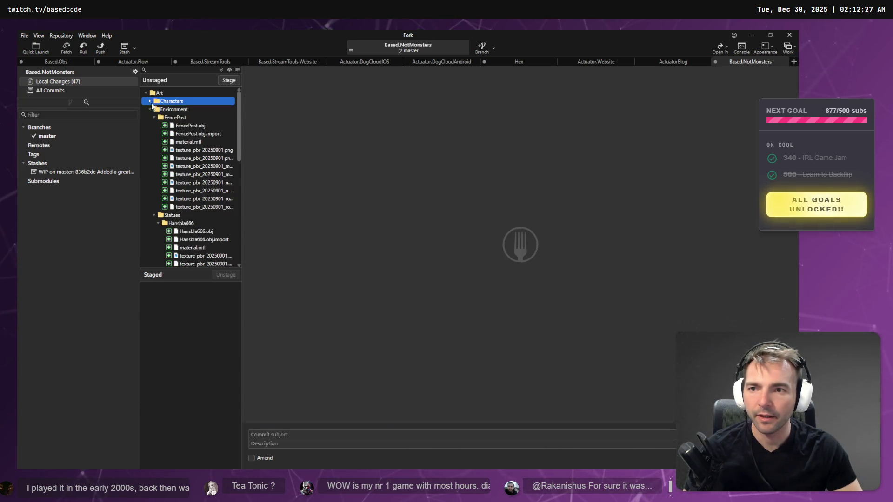
key("Left")
key("Down")
key("Left")
key("Down")
key("Down")
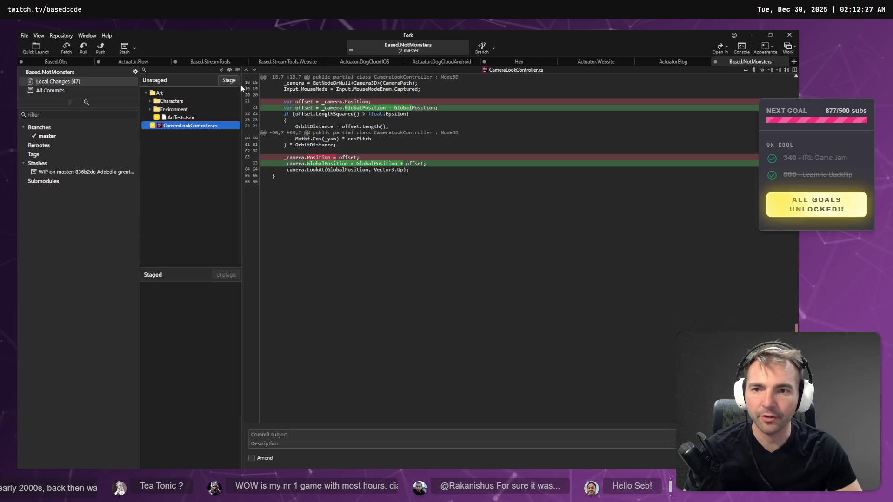
left_click(234, 82)
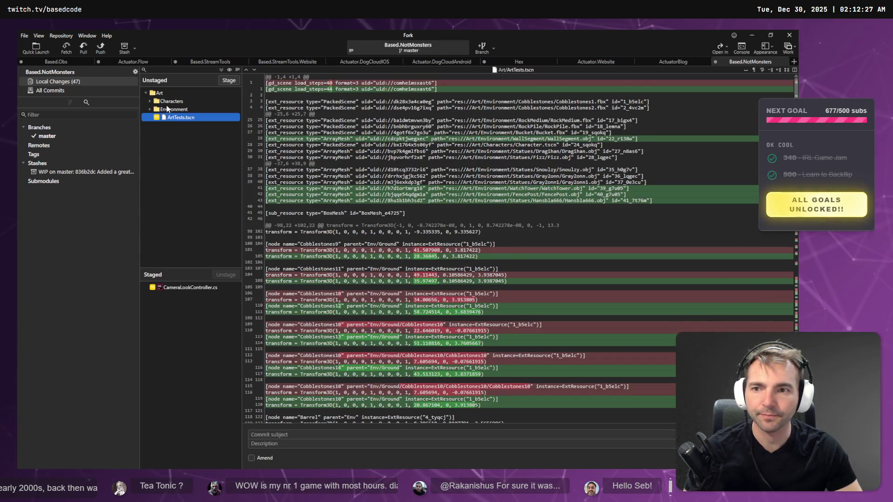
left_click(748, 34)
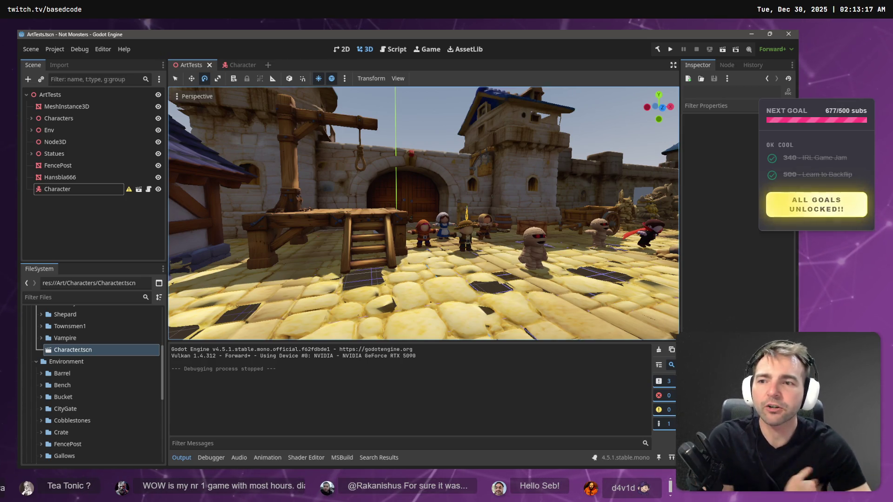
Step: Orbit along the castle wall and fly in close to the ArtTests statues, then return to VS Code
left_click_drag(451, 224, 498, 226)
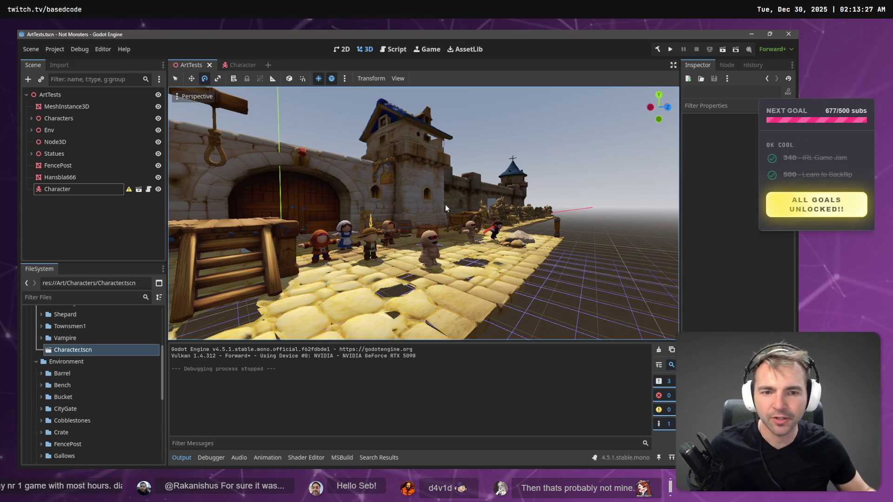
left_click_drag(445, 205, 442, 206)
key("w")
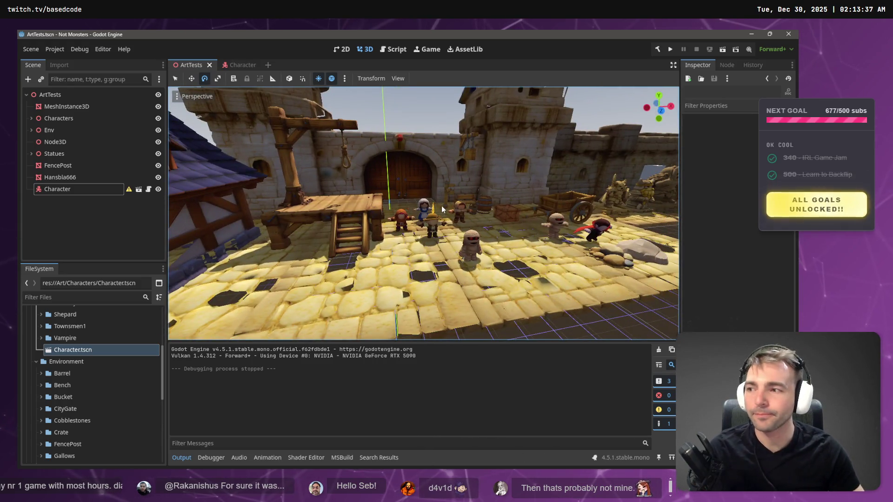
key("alt+Tab")
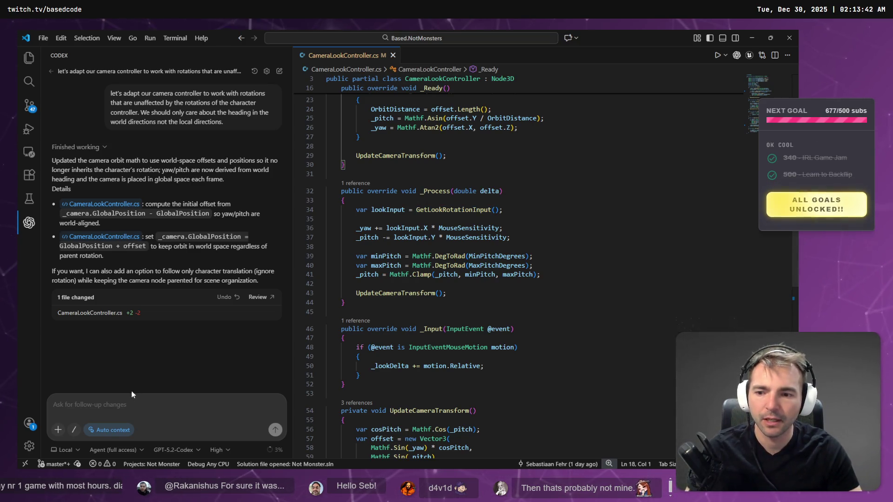
Step: Dictate and send Codex a request: character turns and runs toward input direction, camera unchanged
key("super+h")
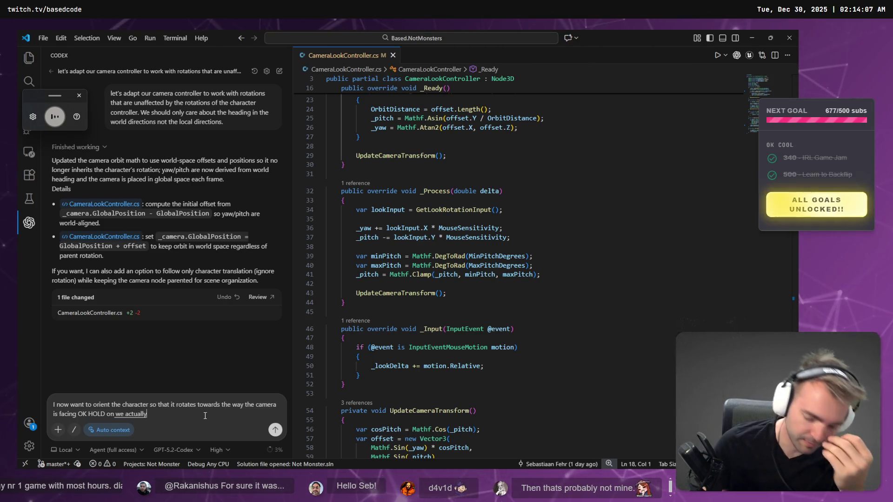
key("ctrl+a")
key("BackSpace")
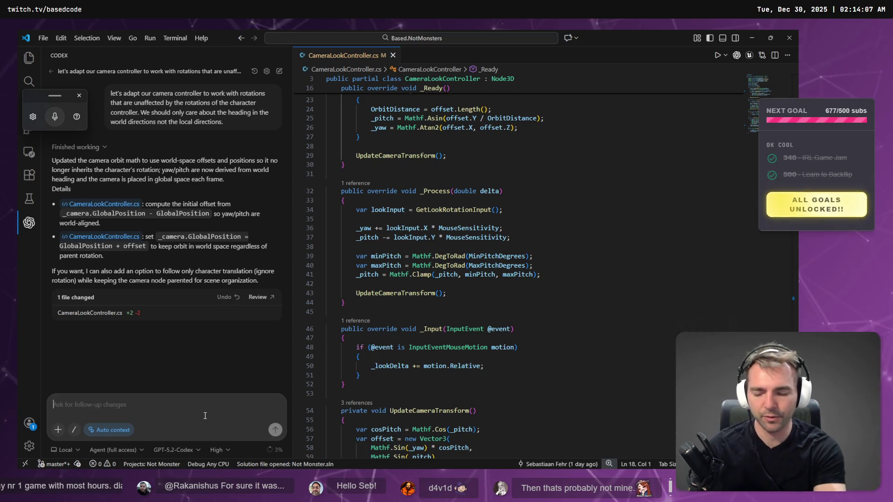
key("super+h")
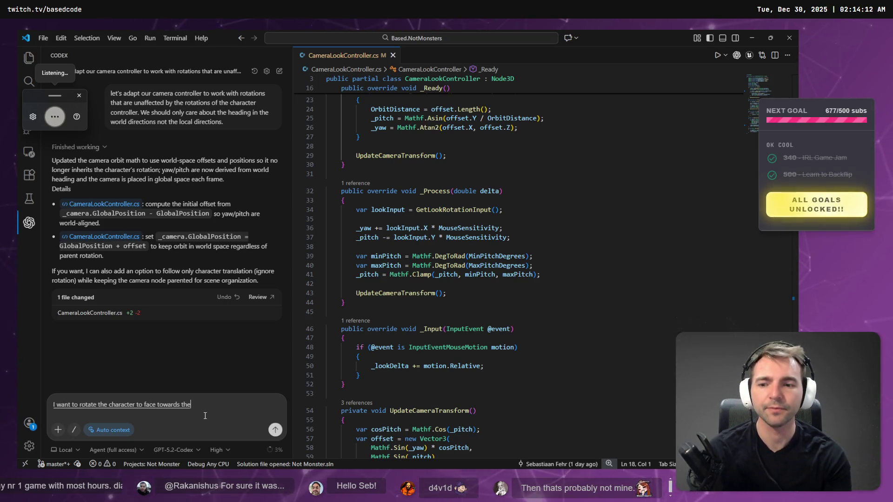
key("ctrl+a")
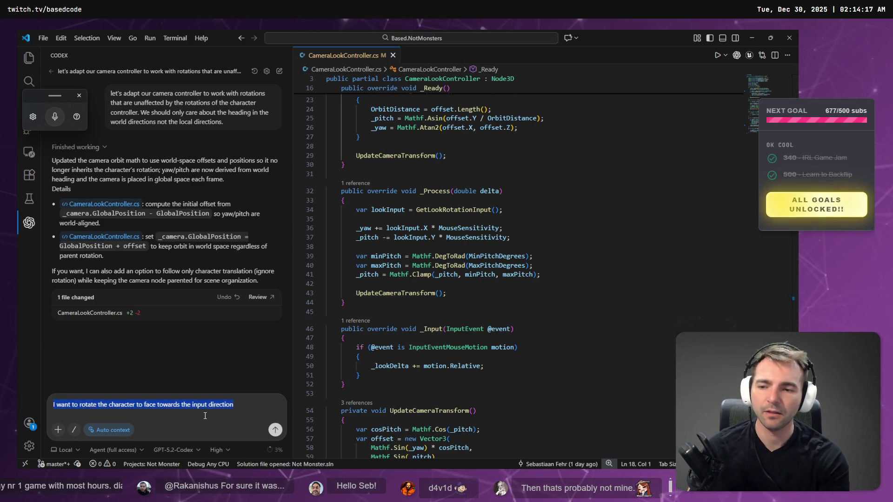
key("BackSpace")
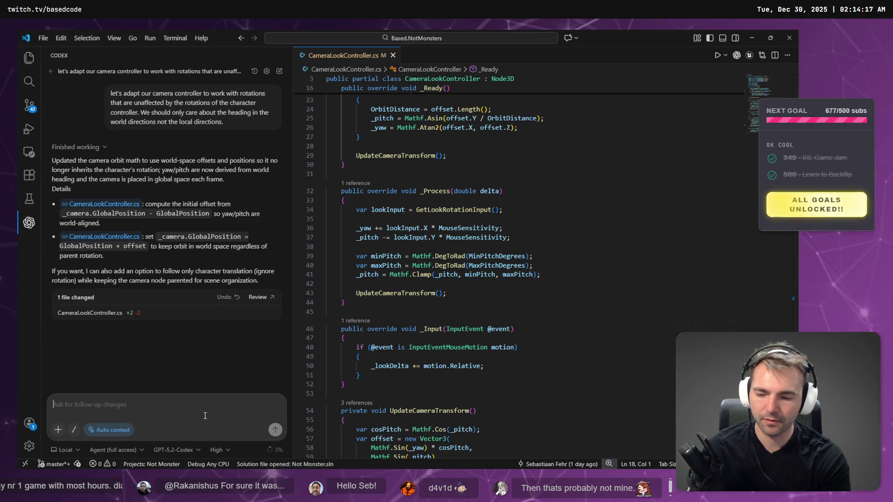
key("super+h")
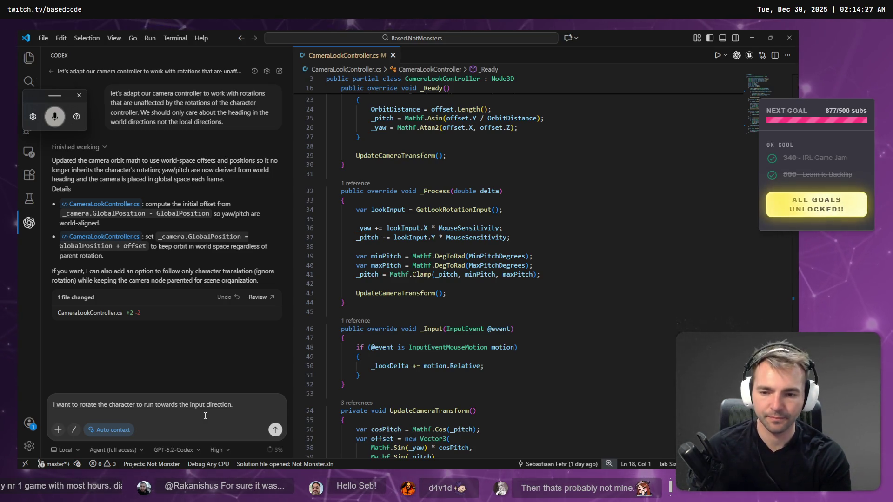
key("super+h")
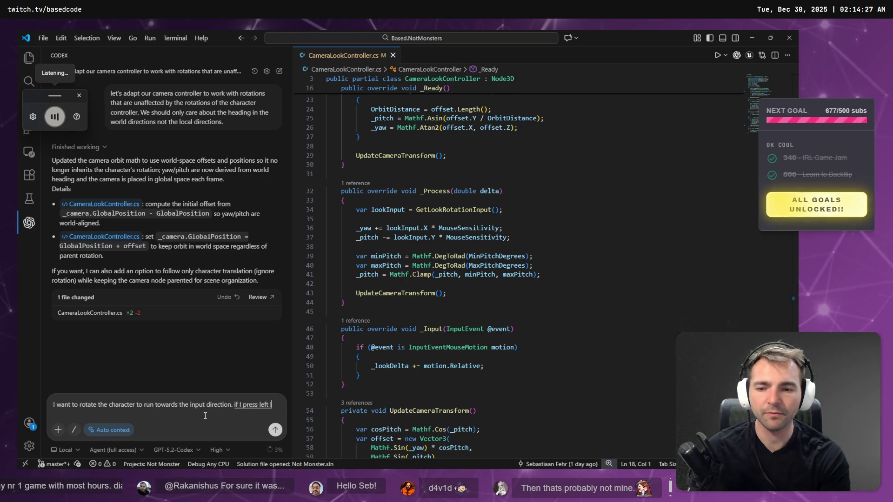
key("super+h")
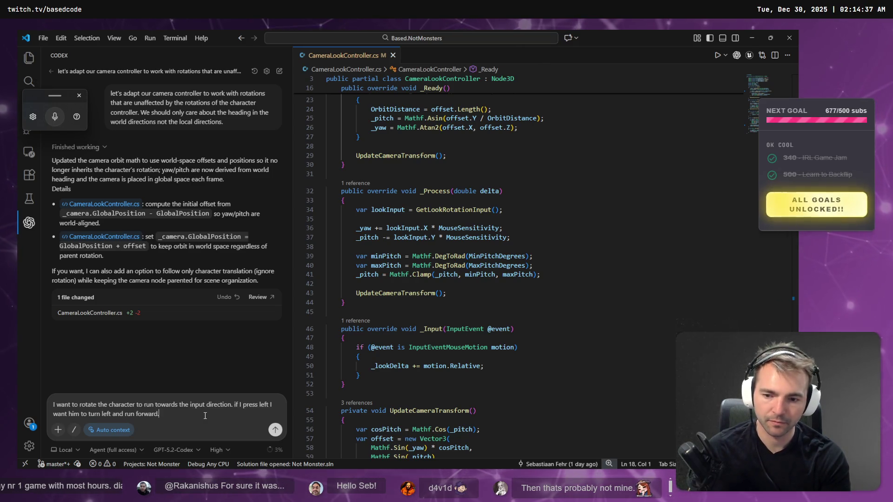
key("super+h")
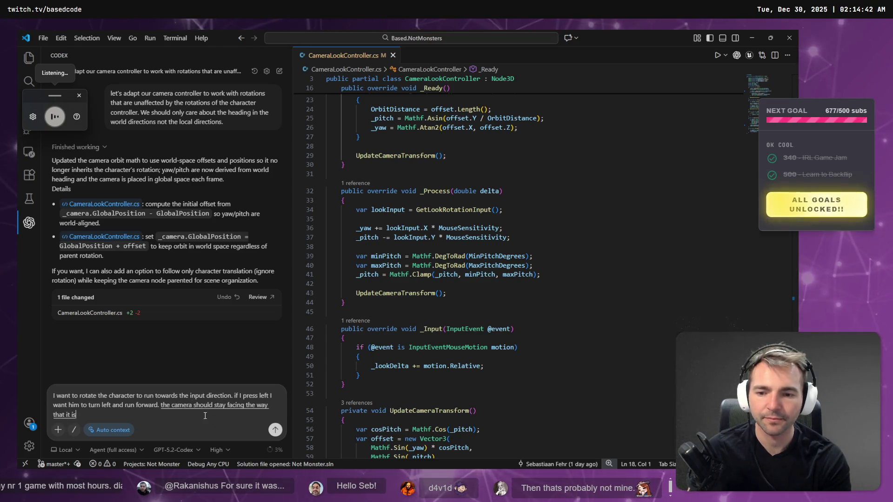
key("Return")
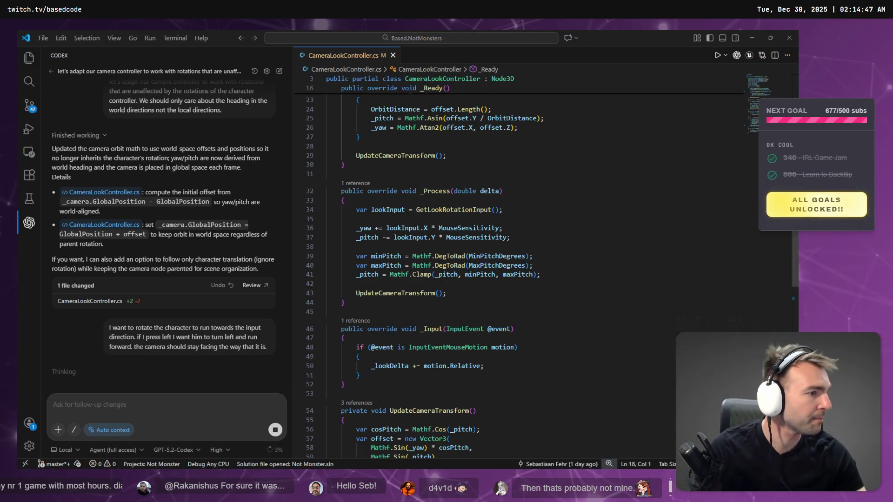
Step: Switch to the browser and open a new tab
key("alt+Tab")
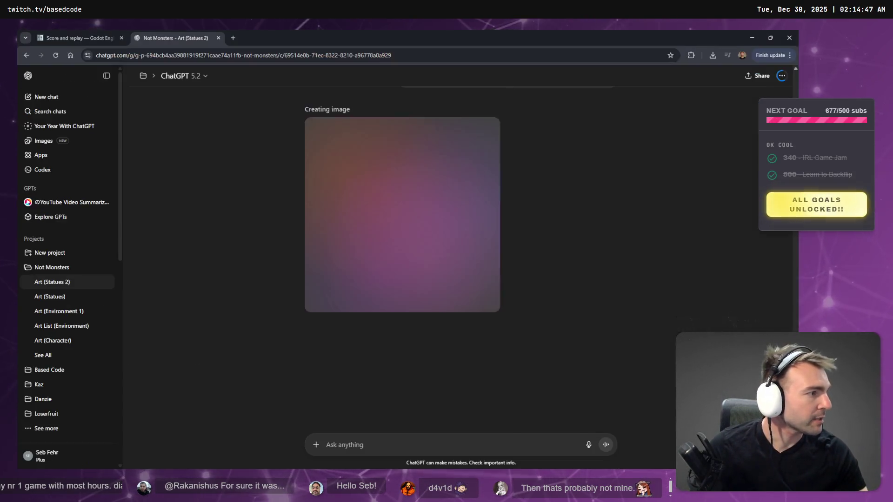
mouse_move(445, 234)
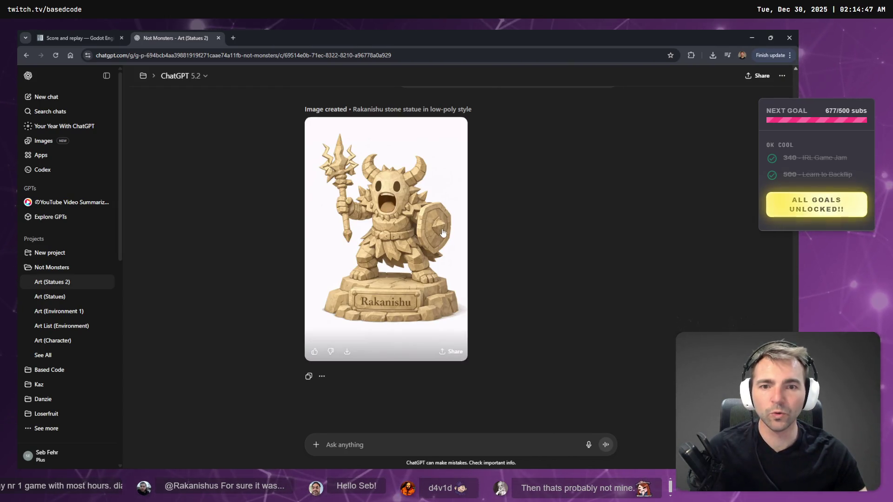
key("ctrl+t")
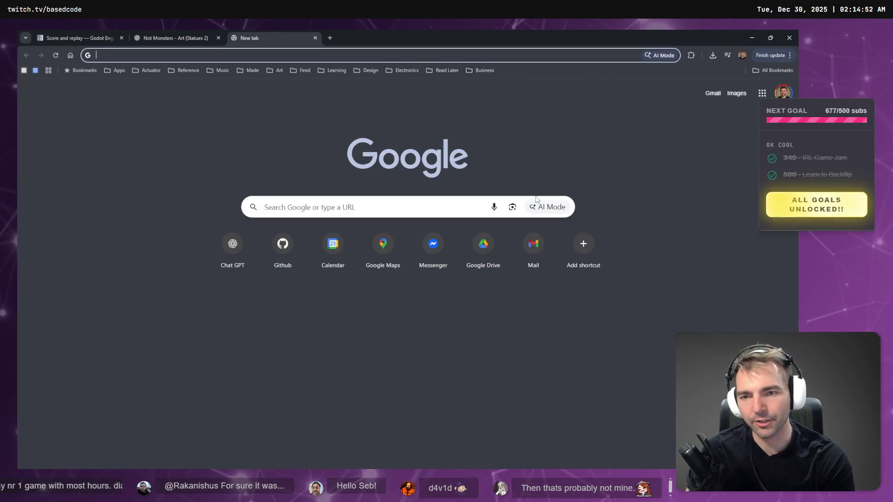
Step: Search Google for 'Rakanishu', retyping the query capitalised
type("rakanis")
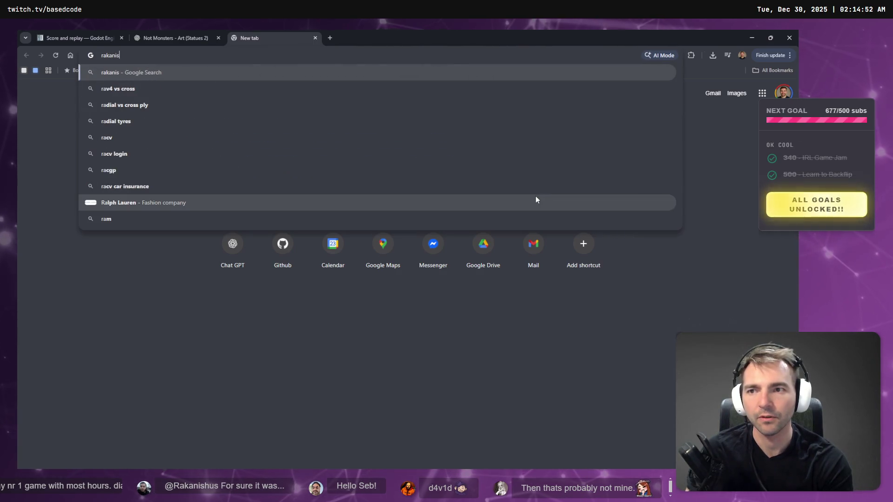
type("hu")
key("Return")
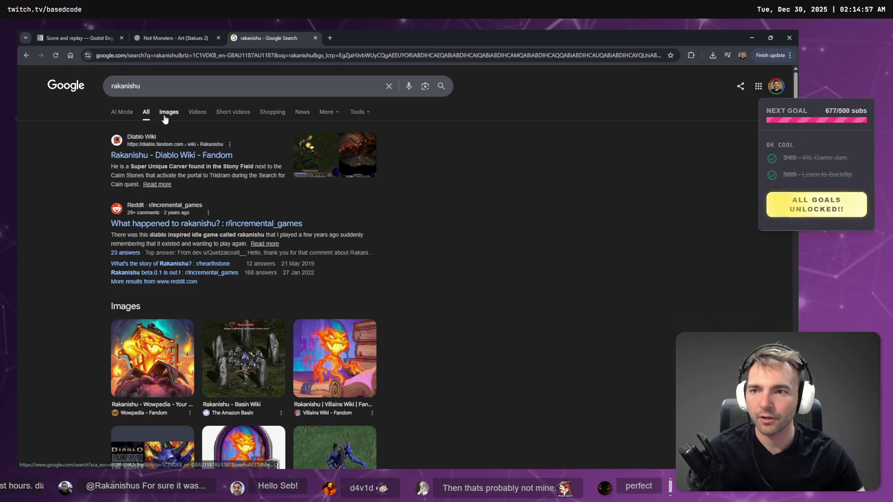
key("alt+Tab")
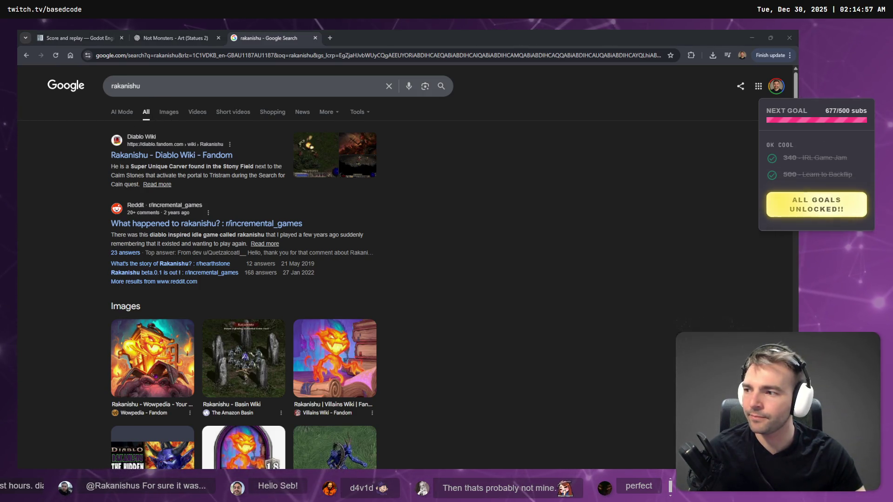
double_click(168, 89)
type("Rakanishu")
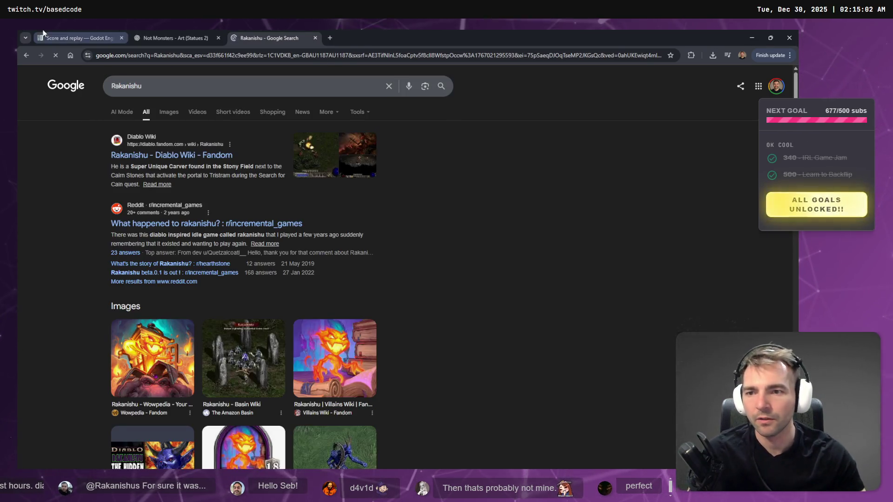
scroll(190, 145, "down", 4)
scroll(279, 279, "up", 4)
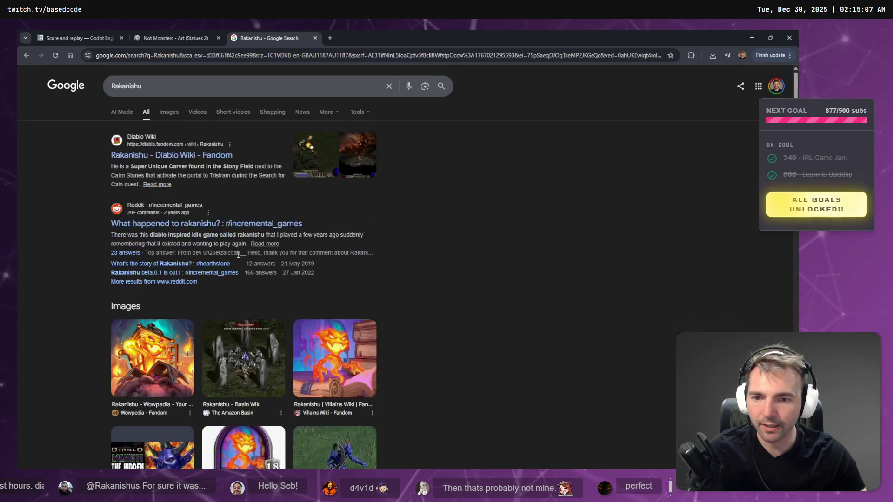
Step: Preview the diablo2.io image, then the horned purple Lakanishu character render
scroll(357, 399, "down", 2)
left_click(356, 398)
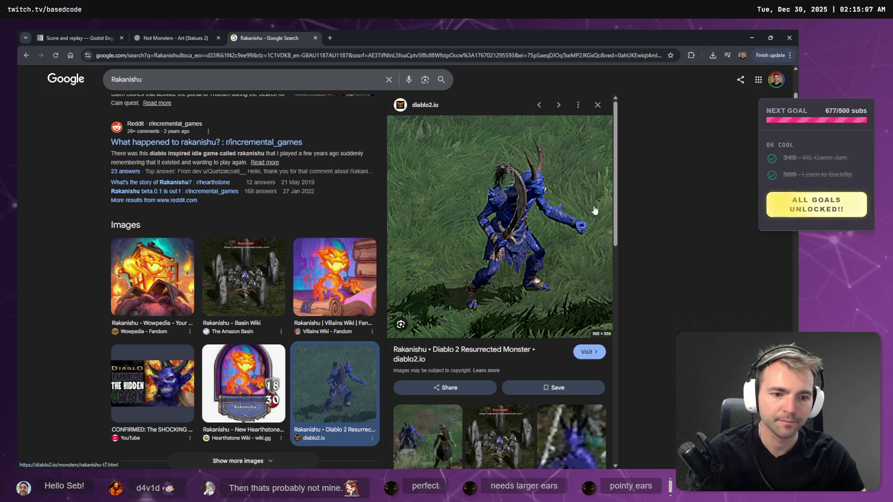
scroll(592, 212, "down", 4)
scroll(584, 237, "down", 2)
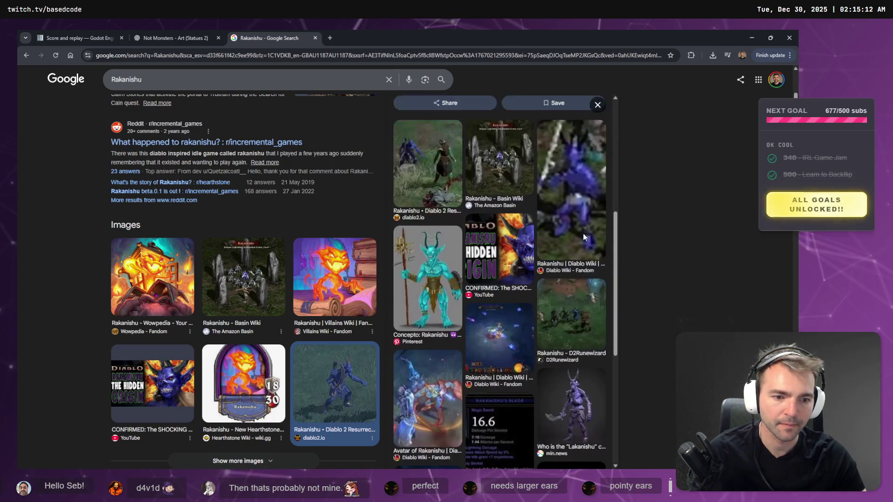
scroll(581, 261, "down", 3)
scroll(574, 291, "down", 4)
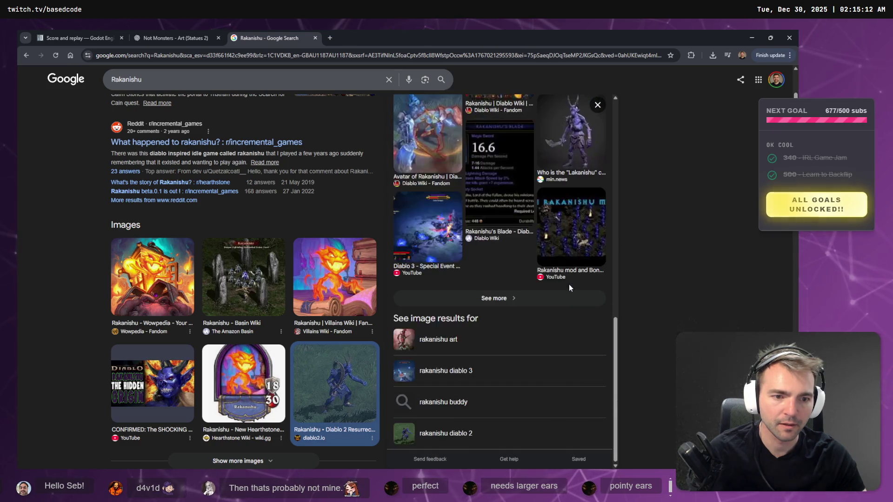
scroll(568, 287, "up", 10)
scroll(559, 309, "down", 5)
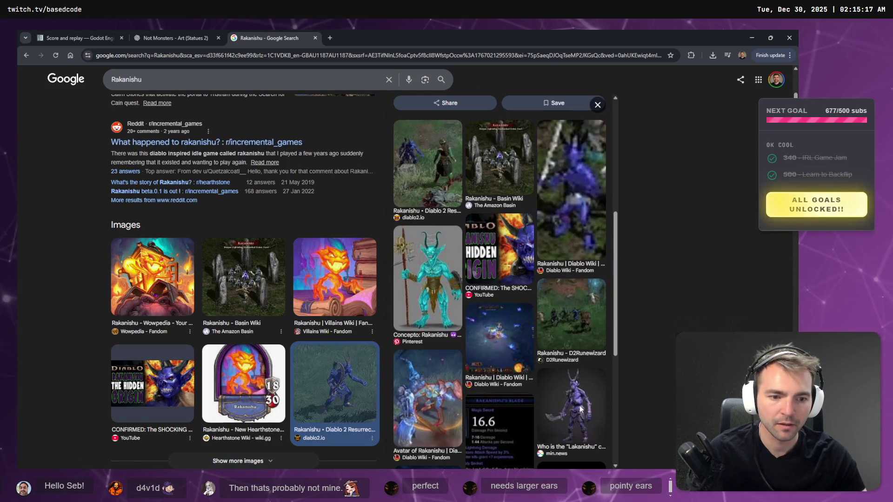
left_click(580, 409)
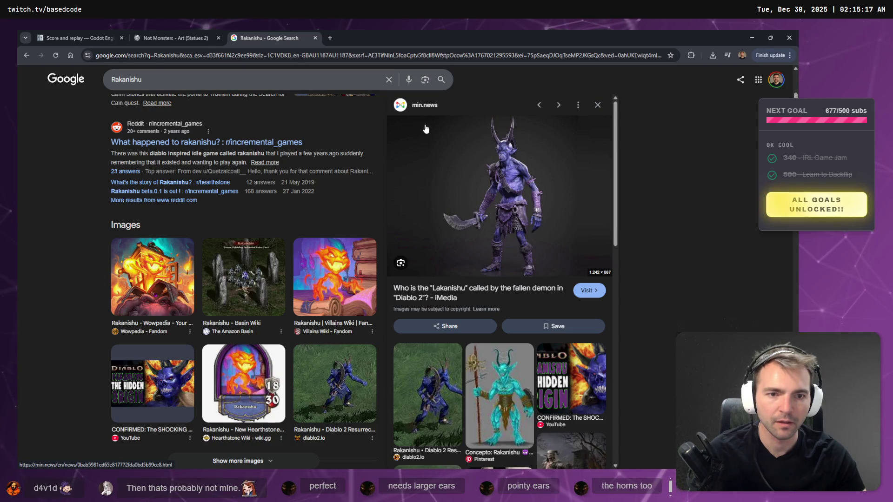
Step: Take a region screenshot of the horned purple character render
key("Print")
left_click_drag(431, 118, 546, 281)
left_click(177, 38)
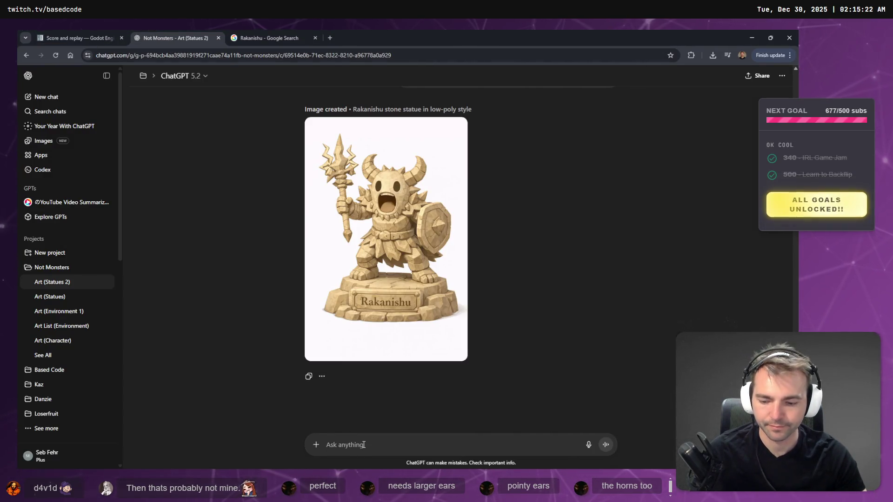
Step: Compare the generated statue in ChatGPT against the Rakanishu reference image
left_click(248, 31)
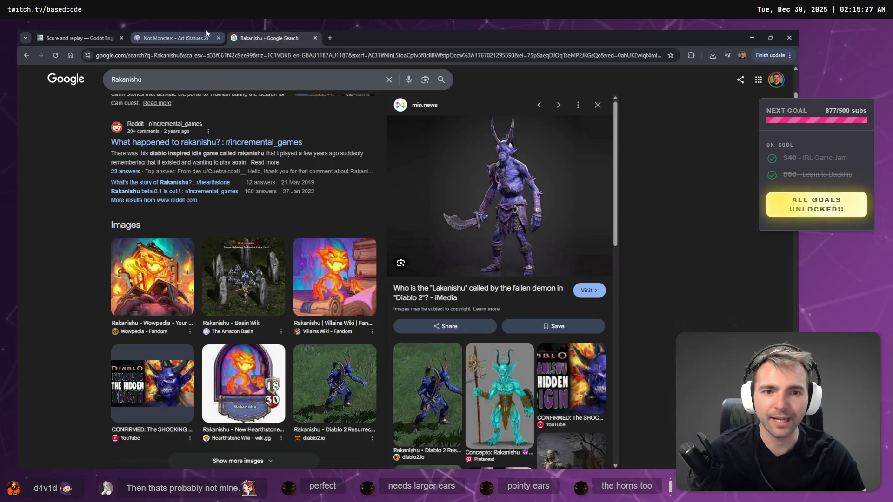
left_click(183, 31)
left_click(254, 29)
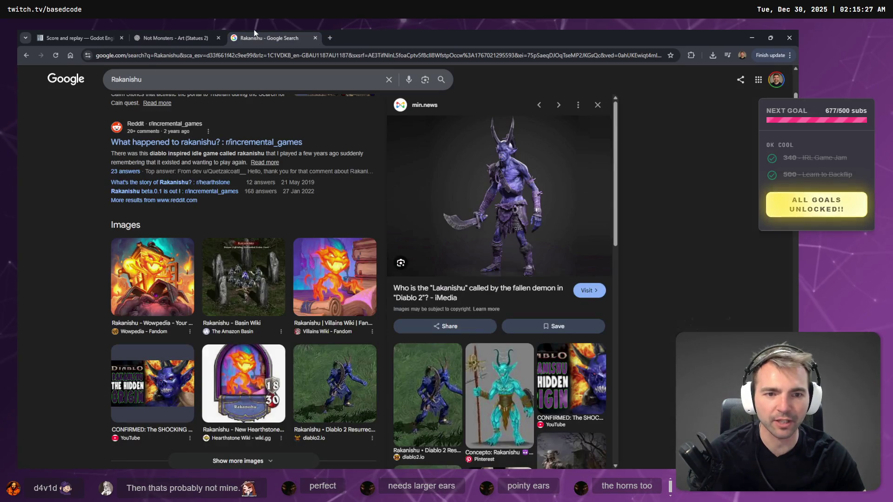
left_click(194, 32)
left_click(268, 35)
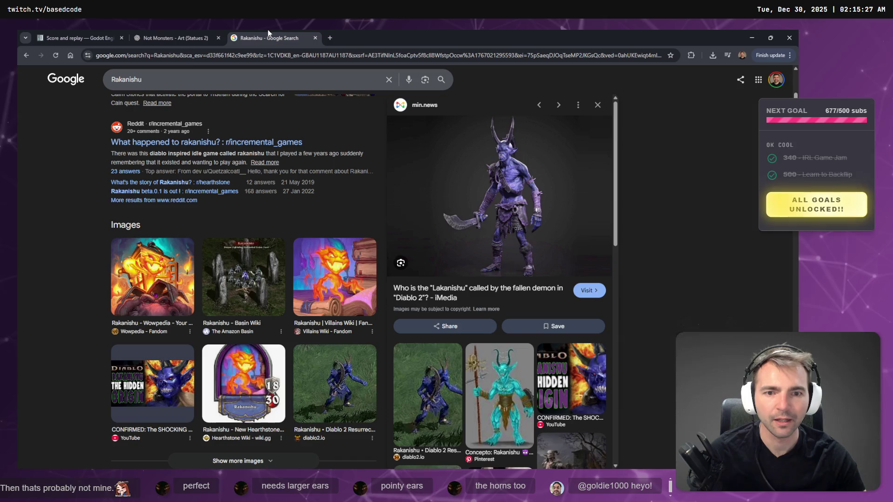
left_click(188, 31)
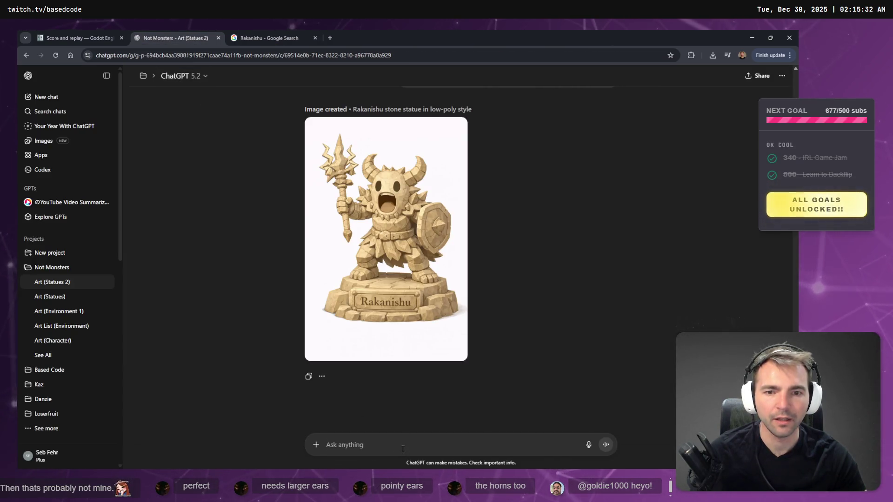
left_click(289, 30)
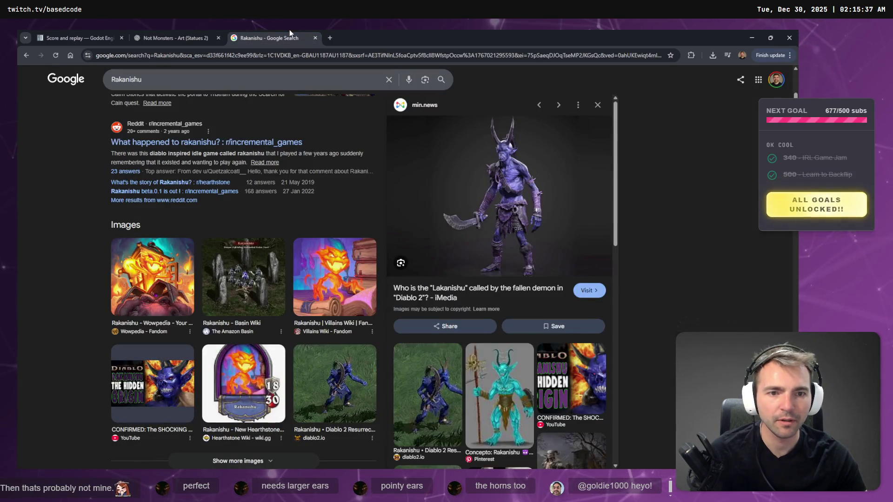
left_click(176, 30)
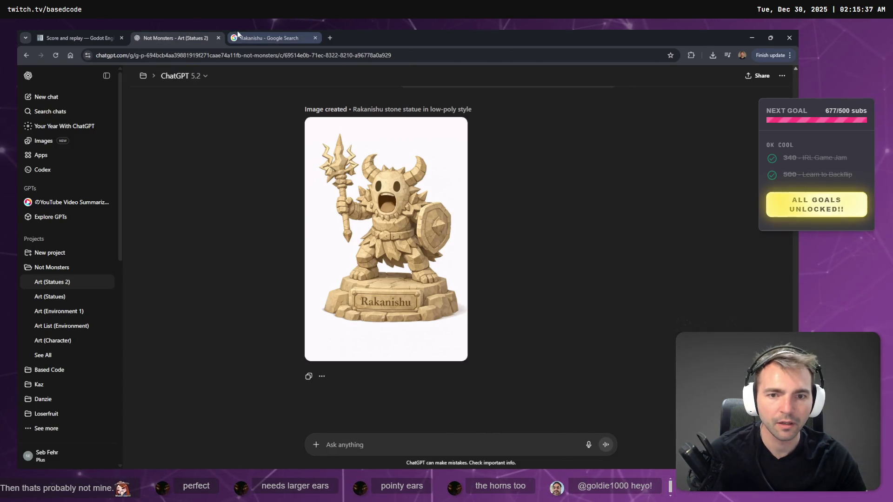
left_click(256, 32)
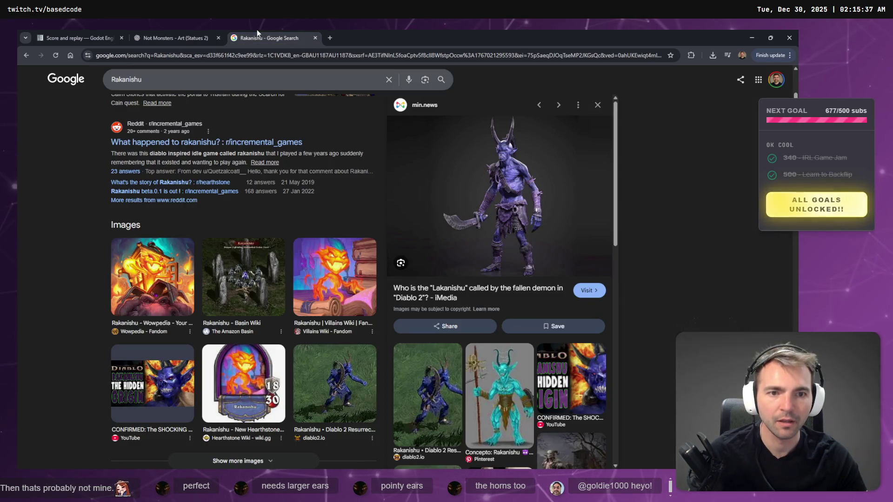
left_click(205, 38)
Step: Dictate and send the follow-up: ponytail, pointy ears, sword as weapon, no shield
key("super+h")
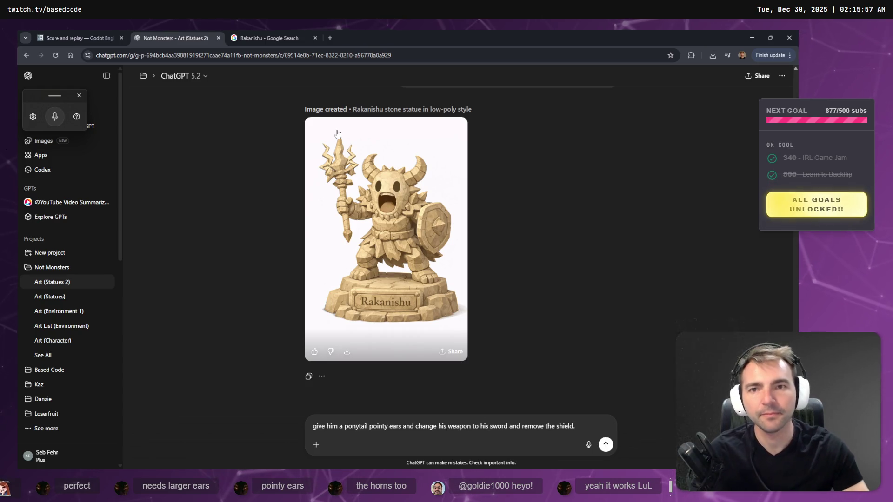
key("ctrl+Tab")
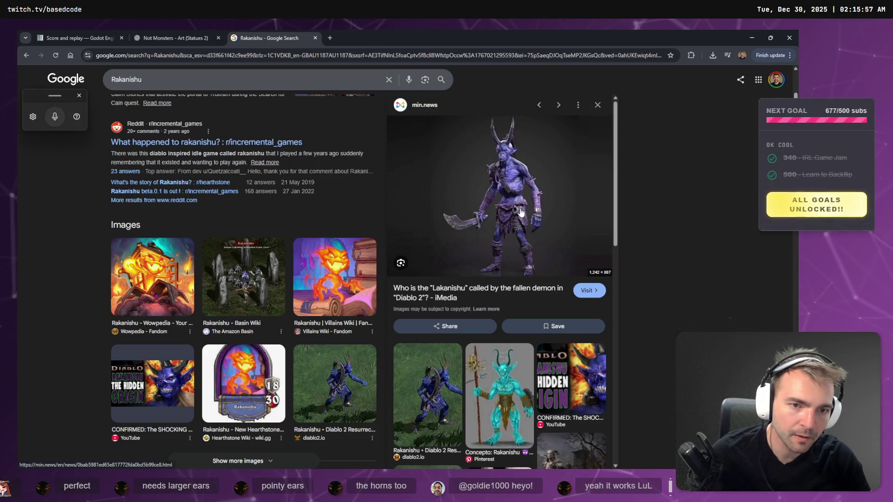
key("ctrl+shift+Tab")
key("ctrl+Tab")
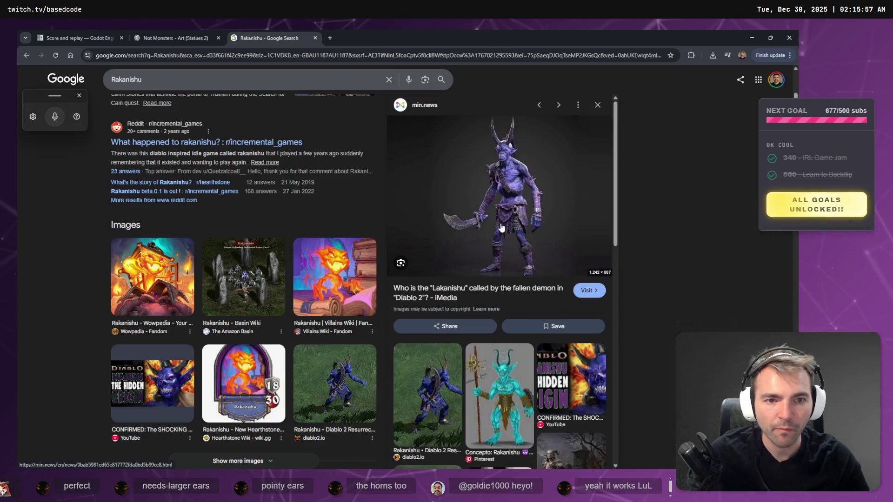
key("ctrl+shift+Tab")
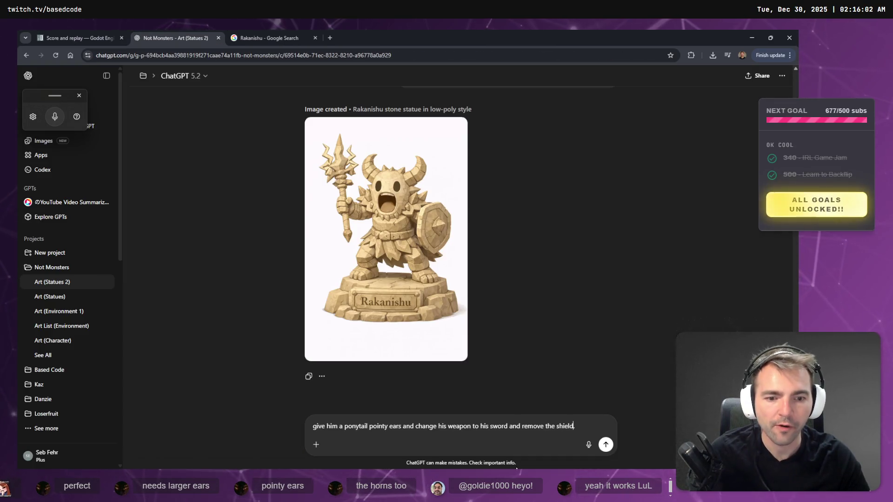
left_click(605, 445)
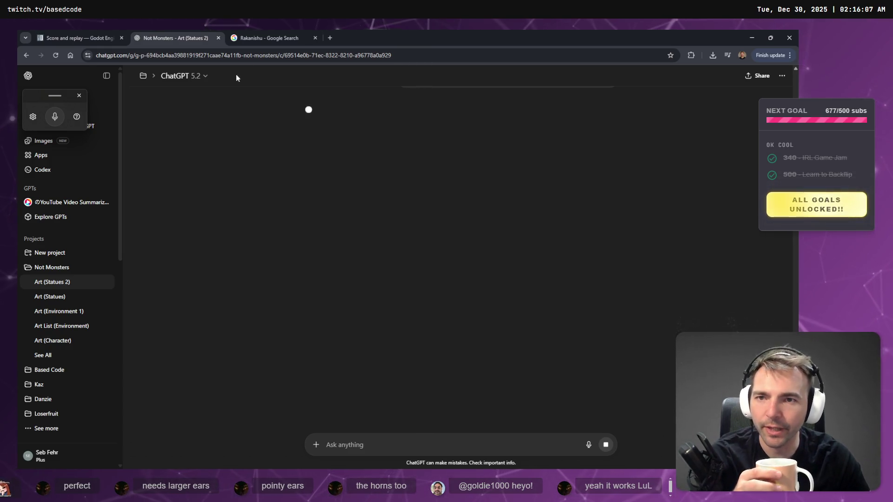
Step: Compare the reference results with the chat while the revised statue generates
left_click(263, 30)
left_click(155, 31)
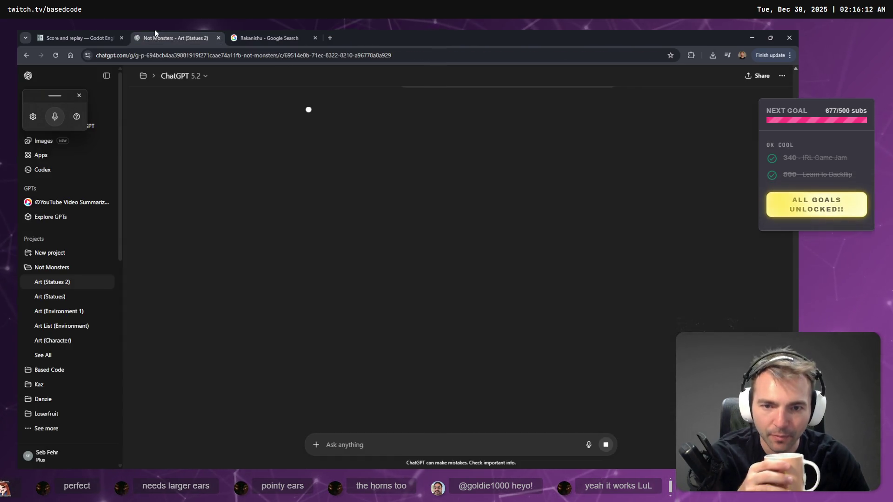
left_click(248, 31)
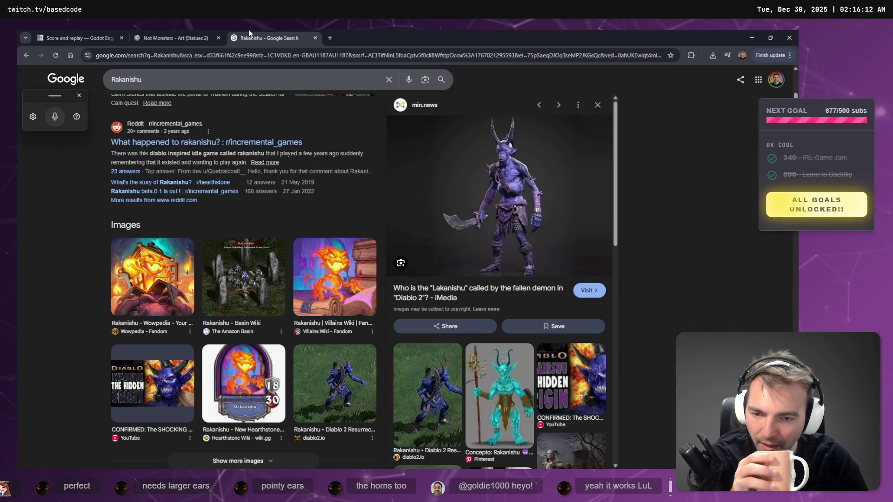
left_click(179, 31)
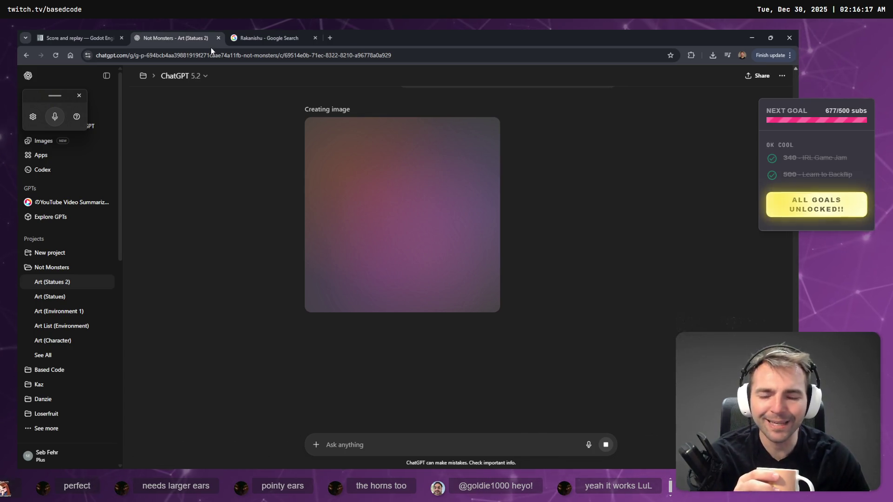
mouse_move(247, 40)
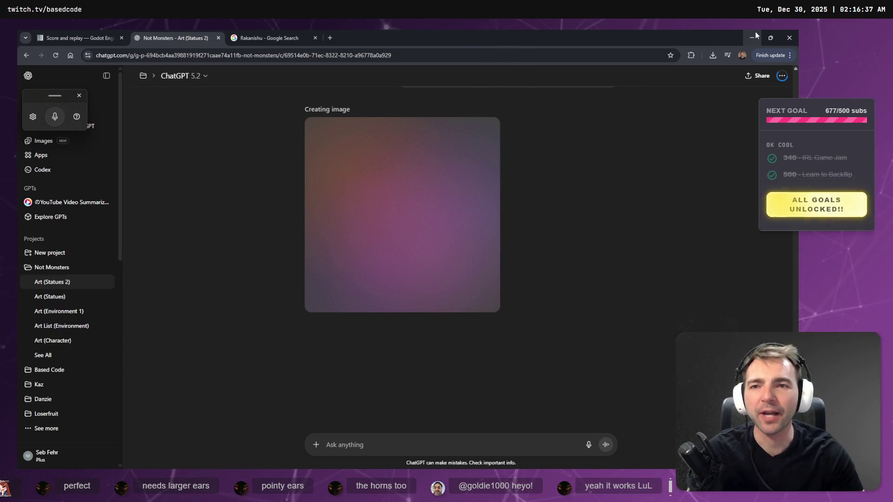
Step: Close the Rakanishu search tab and minimize Chrome
left_click(259, 34)
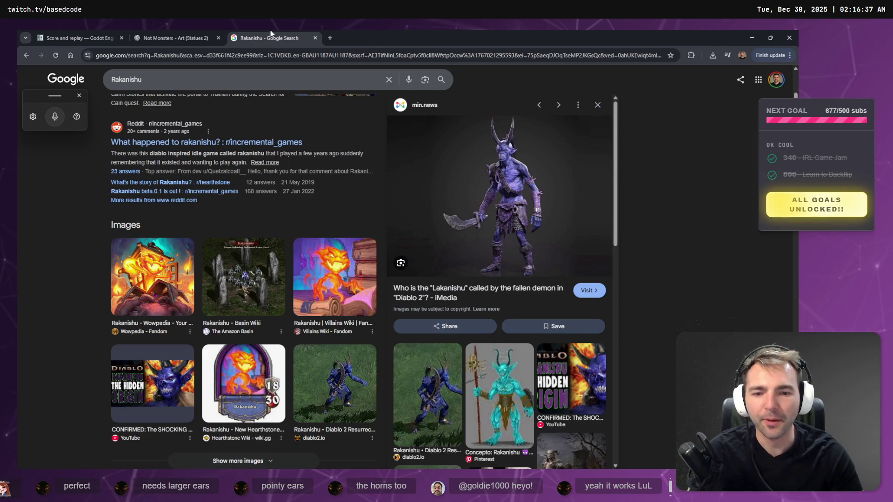
middle_click(270, 34)
left_click(751, 38)
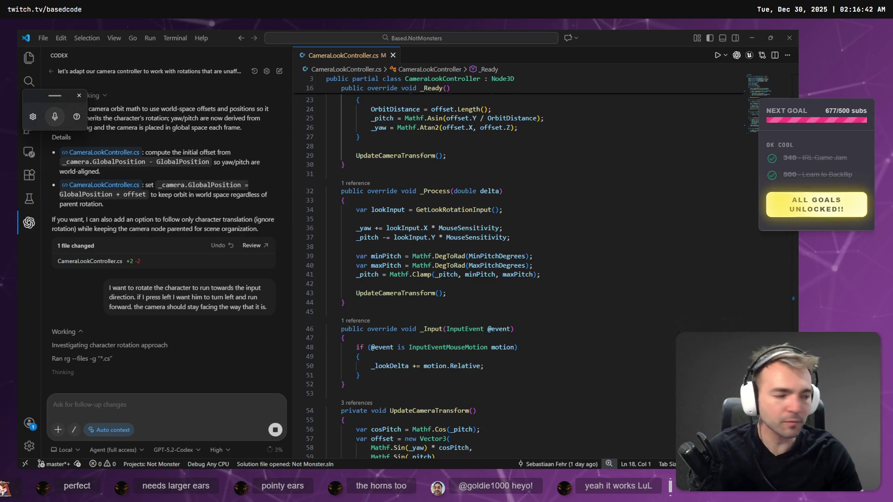
Step: Review Codex's CharacterRootLocomotion.cs diff (+28 −5) adding RotateTowardsMoveDirection
key("alt+Tab")
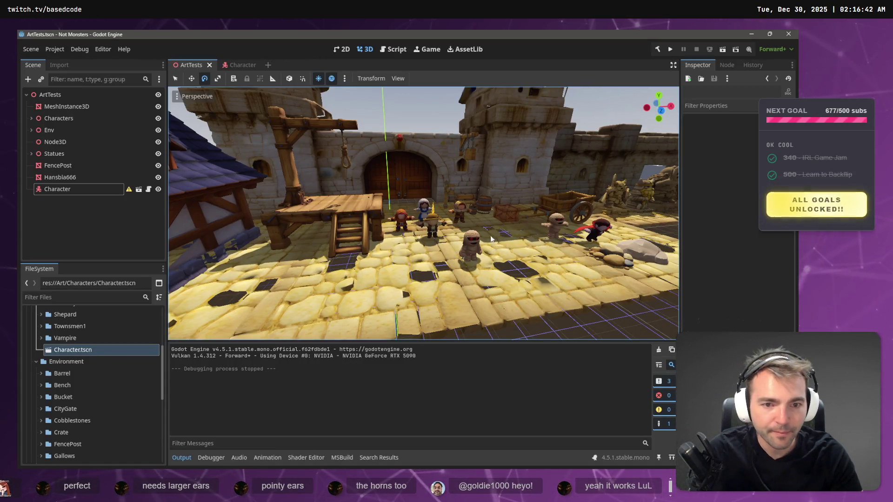
scroll(493, 239, "down", 3)
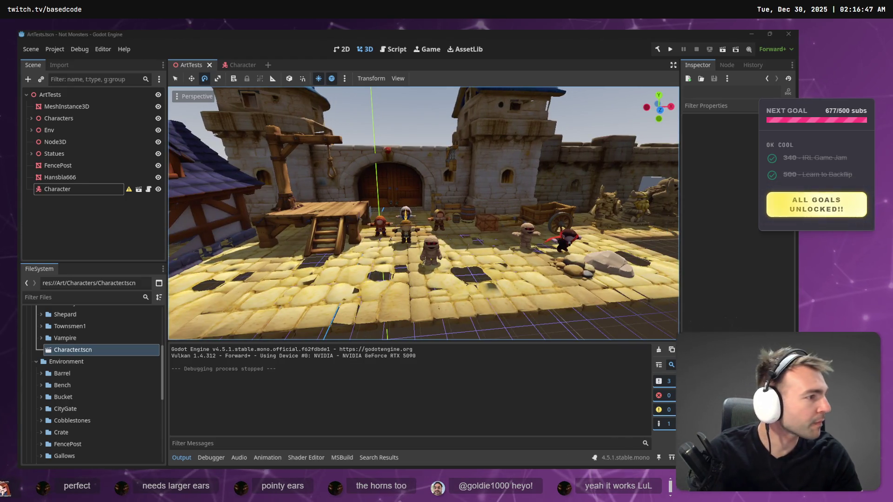
key("alt+Tab")
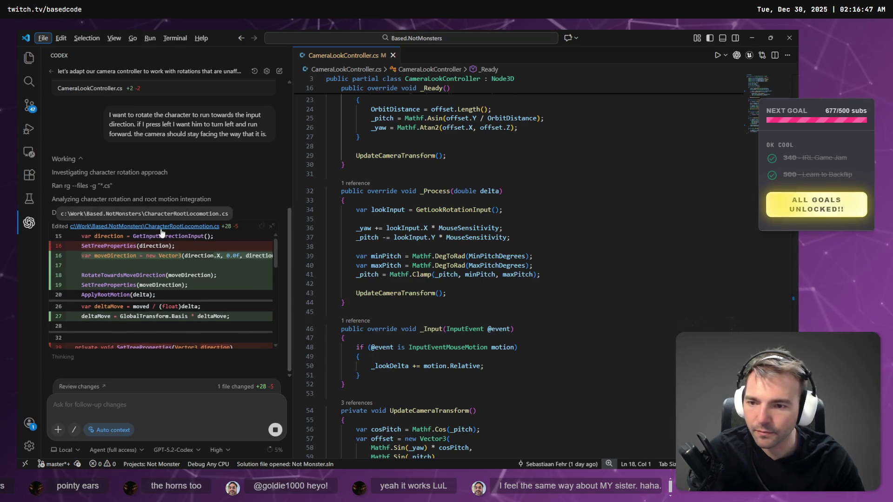
scroll(178, 339, "down", 5)
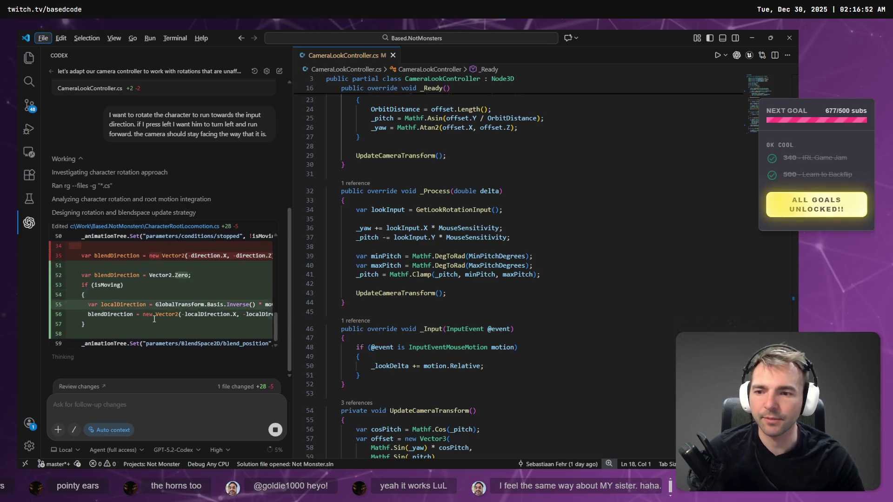
scroll(115, 313, "up", 5)
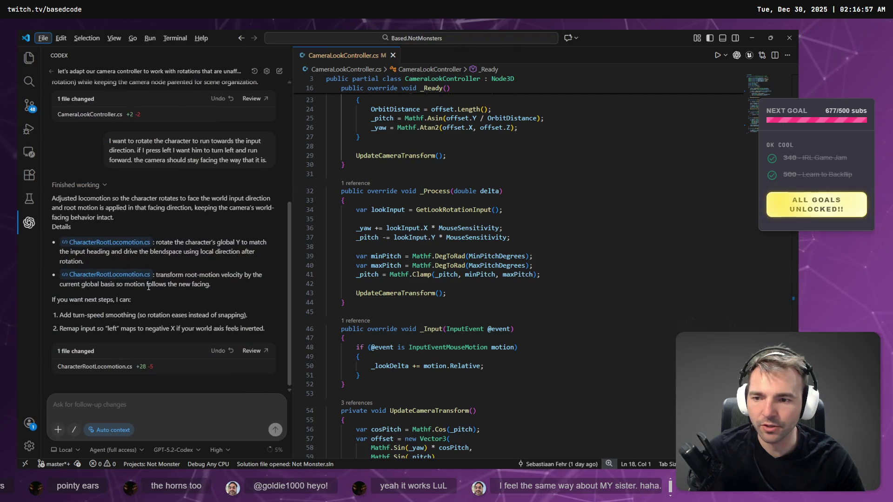
left_click(247, 352)
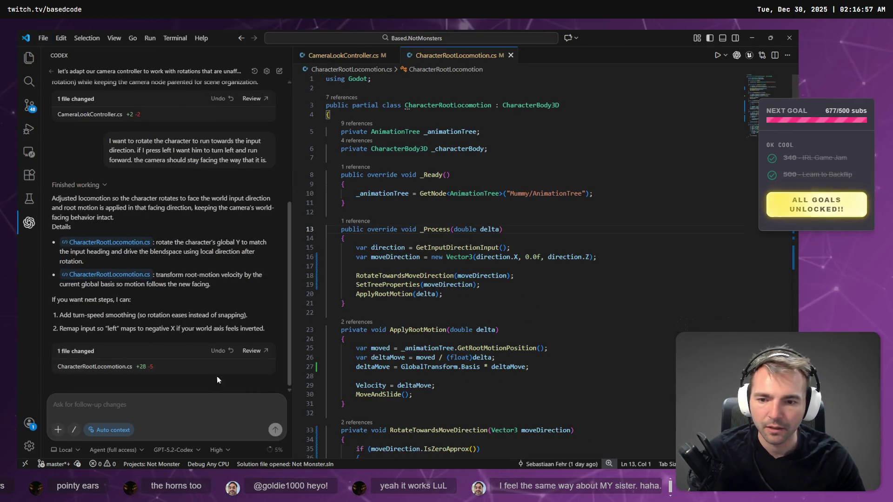
left_click(246, 352)
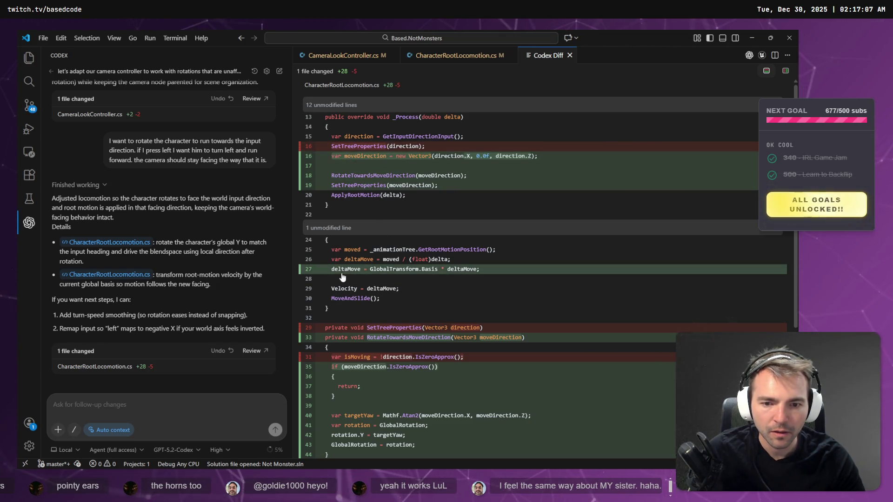
scroll(353, 232, "down", 5)
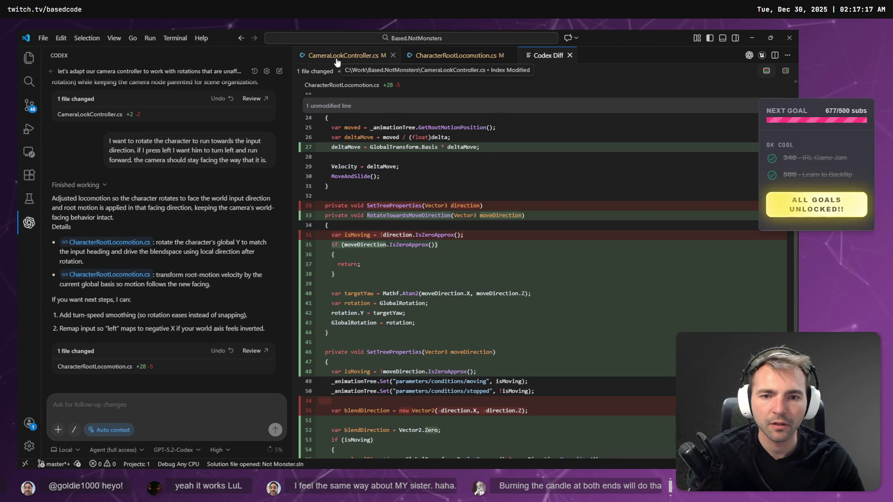
scroll(441, 317, "down", 3)
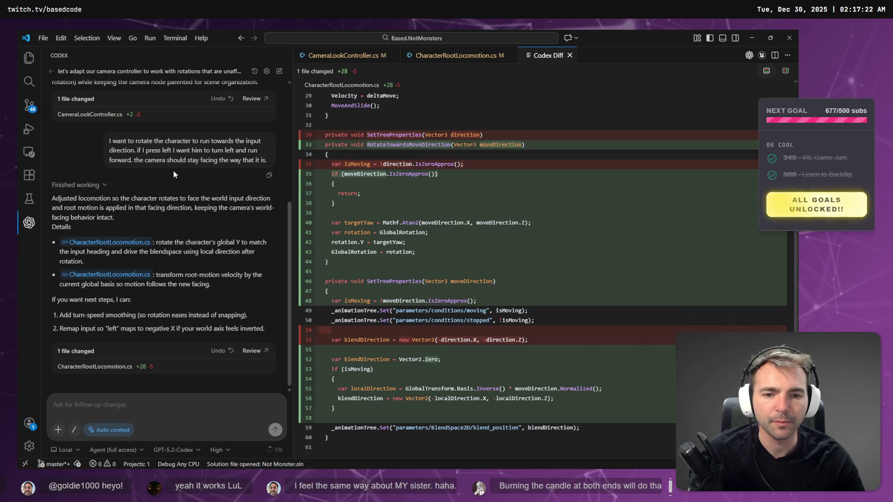
key("alt+Tab")
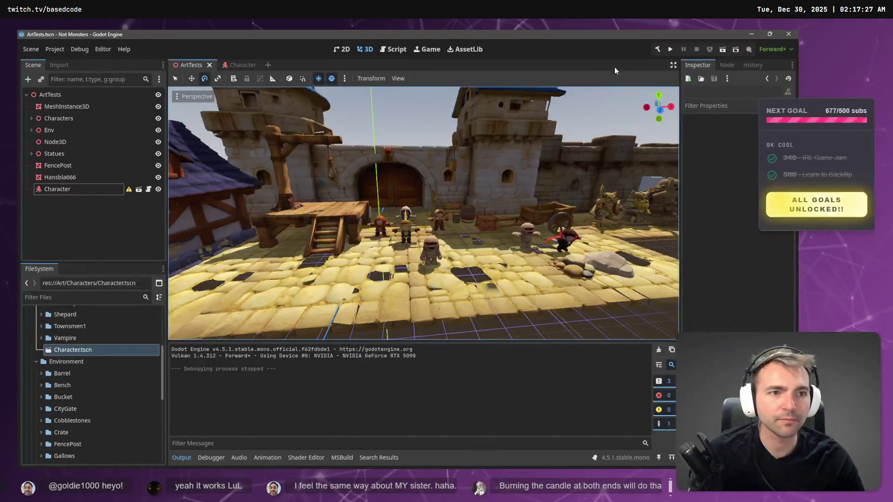
Step: Run the game with F5 and open a Google search for Rakanishu in the browser
key("F5")
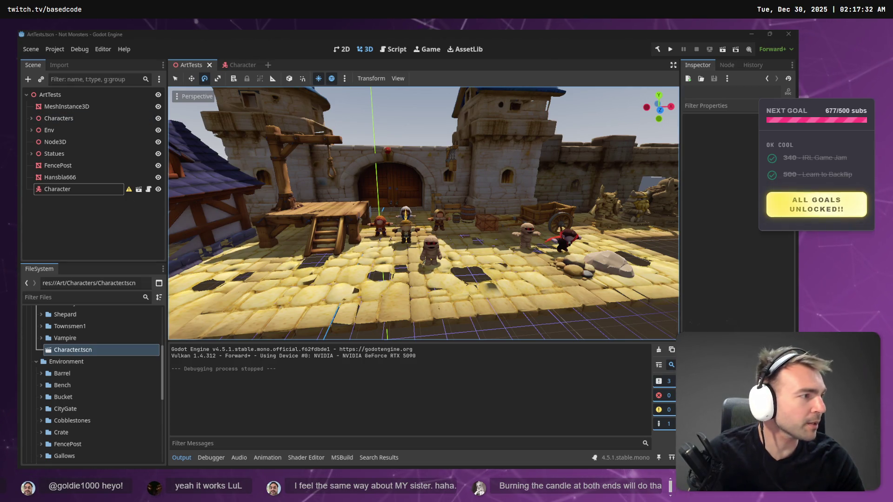
key("alt+Tab")
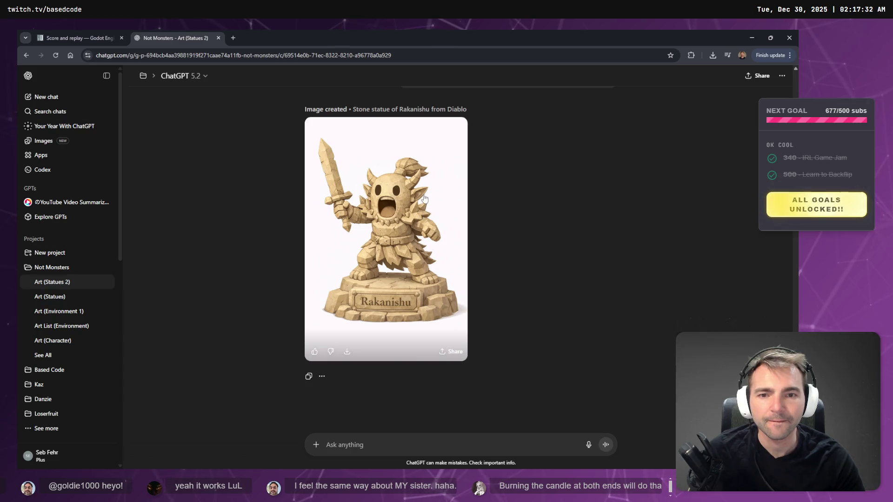
left_click(54, 36)
left_click(164, 36)
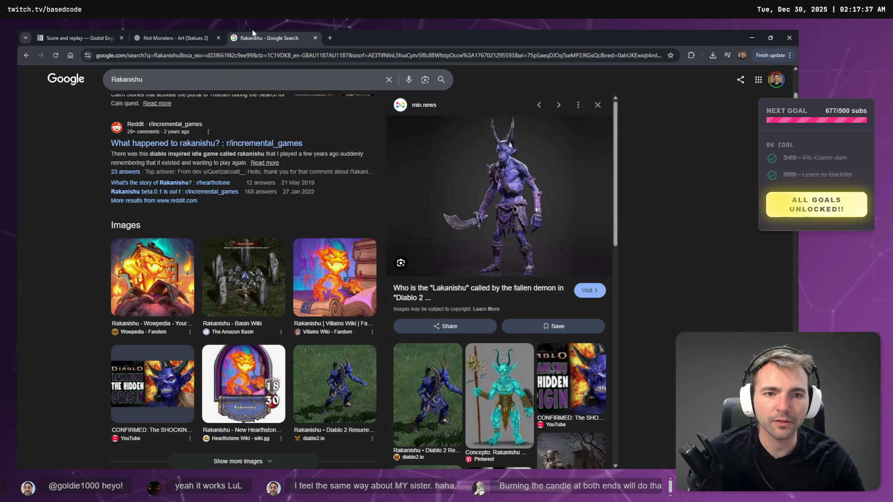
Step: Compare the revised Rakanishu statue against the Google image results
left_click(175, 30)
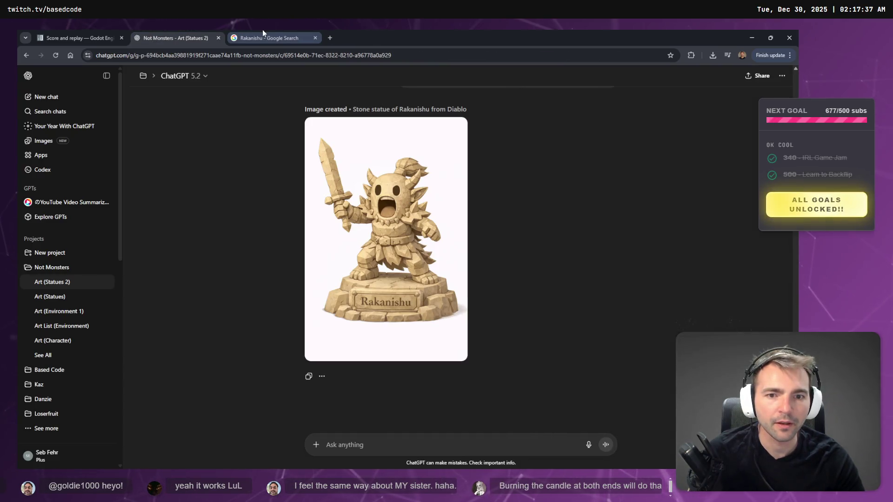
left_click(262, 29)
left_click(171, 37)
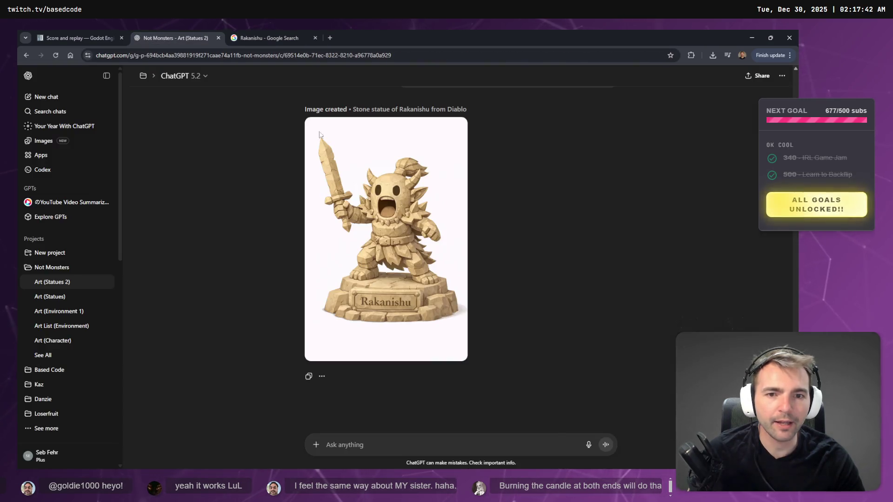
left_click(263, 38)
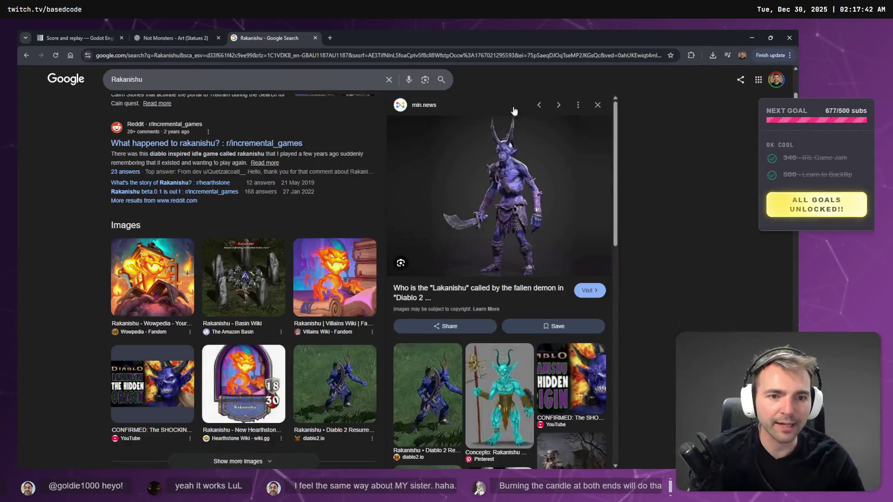
left_click(191, 36)
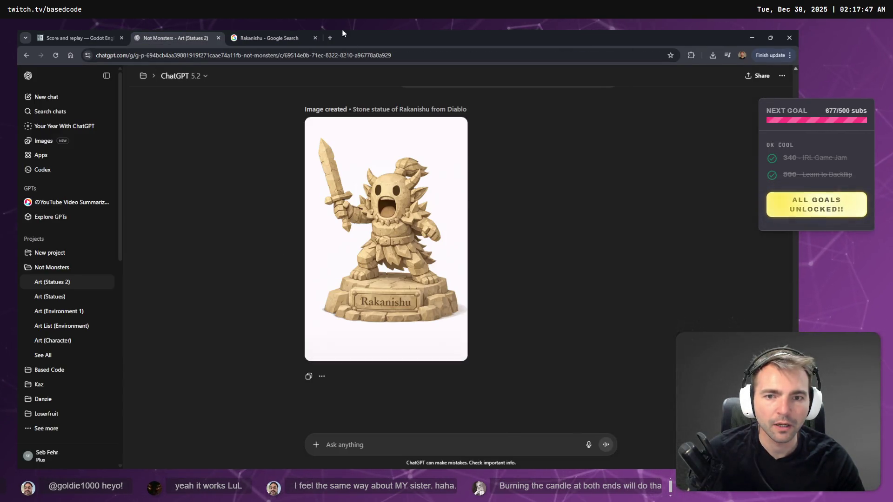
left_click(263, 38)
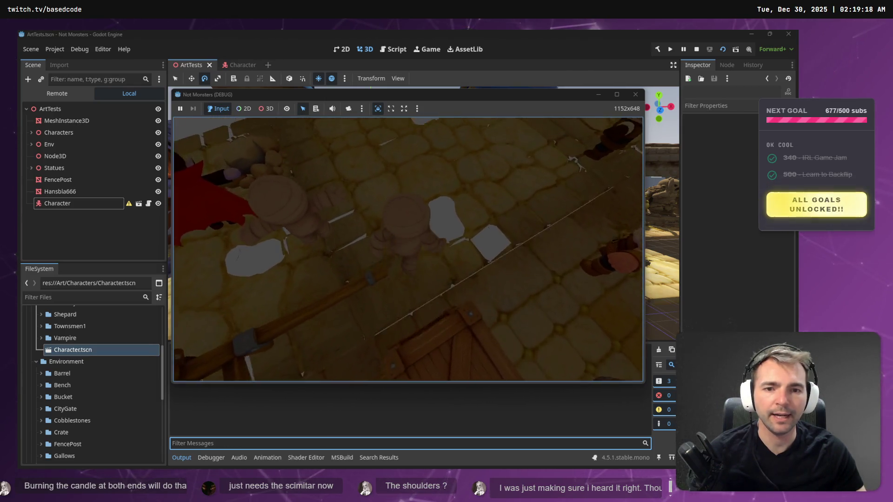
Step: Stop the game, review the CameraLookController.cs and CharacterRootLocomotion.cs diffs, and choose Save as Patch
key("F8")
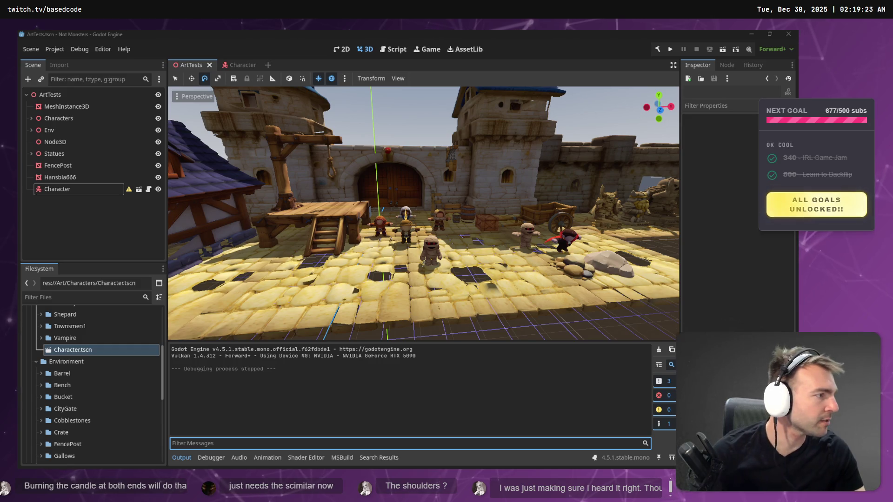
key("alt+Tab")
left_click(189, 287)
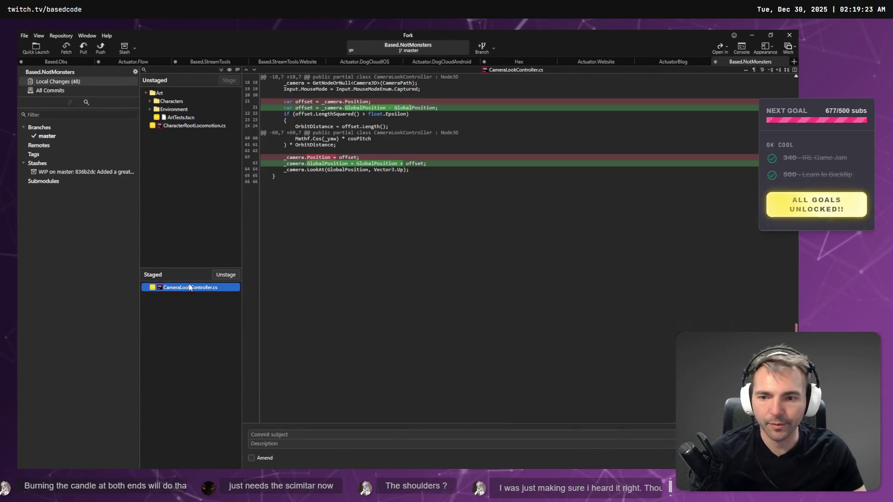
left_click(195, 126)
left_click(200, 287)
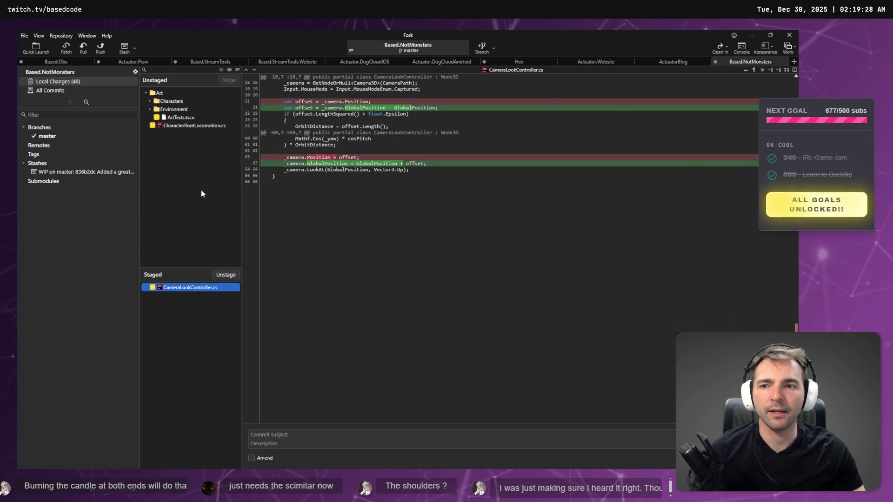
right_click(182, 287)
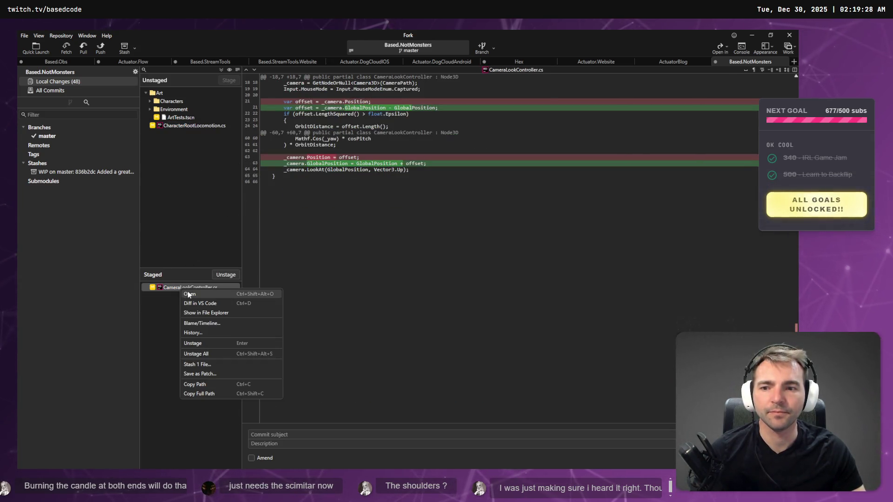
left_click(230, 375)
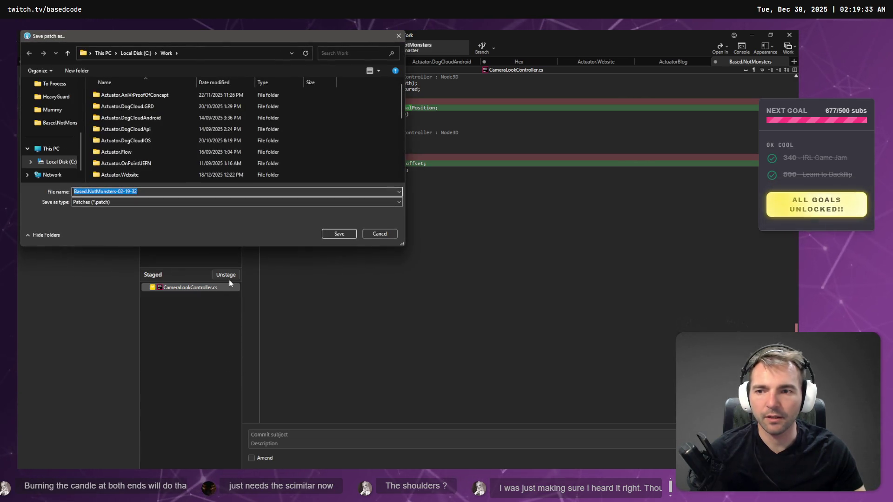
Step: Cancel the patch dialog and reselect the staged CameraLookController.cs
key("Return")
right_click(191, 289)
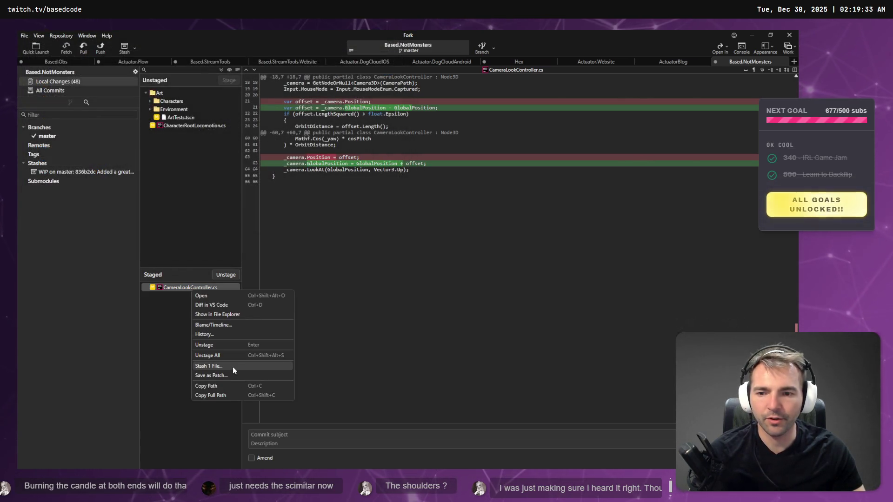
left_click(195, 129)
left_click(198, 126)
left_click(203, 288)
Step: Write the commit subject 'Orient the camera globally.' and tick Amend
left_click(302, 433)
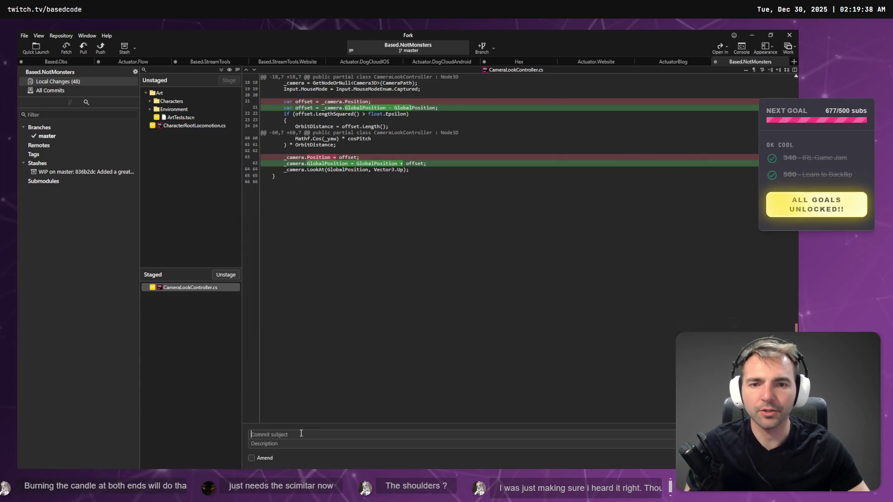
type("GLobal")
key("BackSpace")
key("BackSpace")
key("BackSpace")
type("Camr")
key("ctrl+BackSpace")
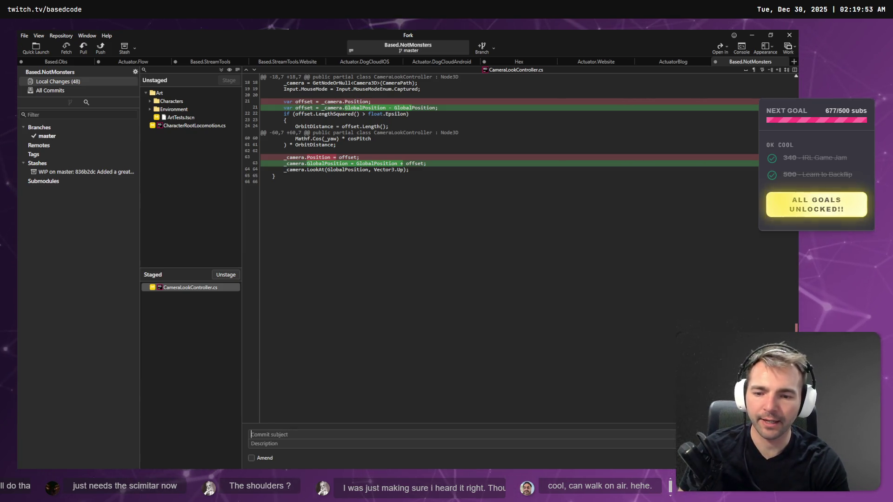
key("super+h")
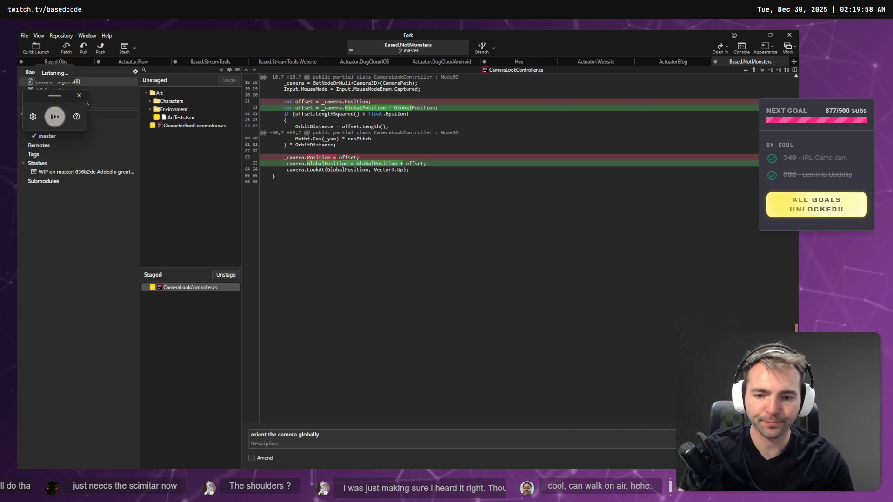
key("ctrl+Return")
type("Oriuen")
key("ctrl+BackSpace")
type("orie")
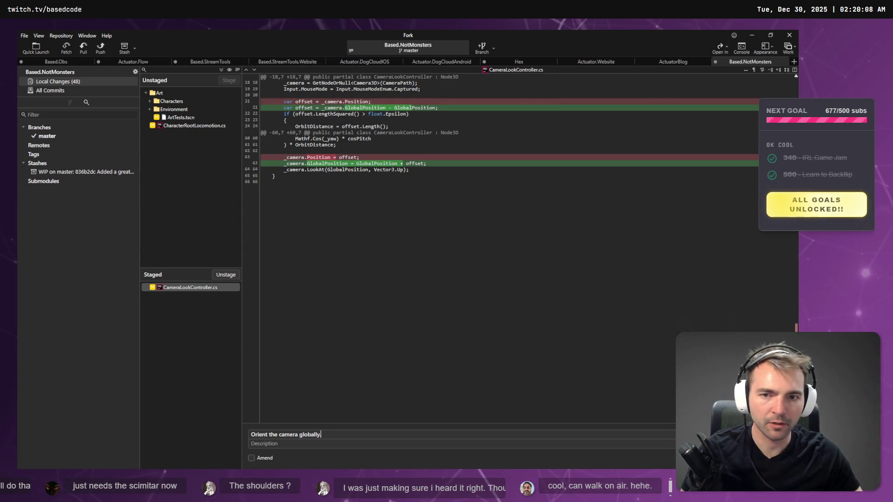
left_click(251, 458)
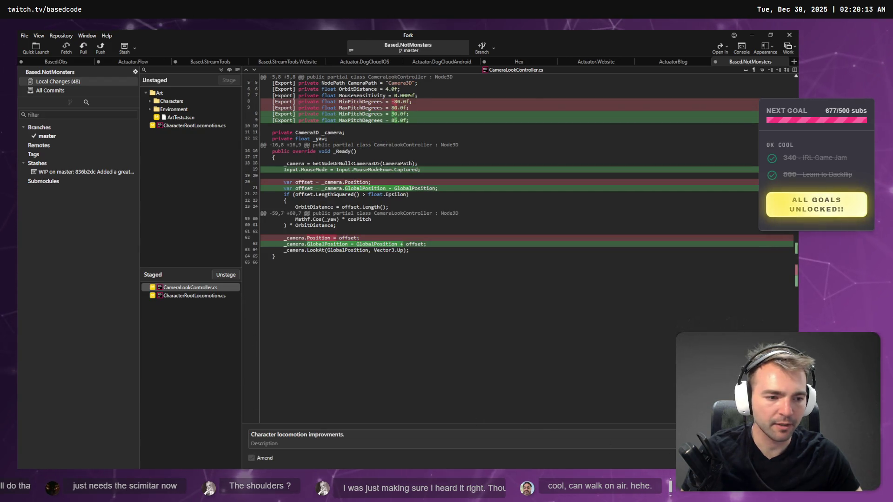
Step: Commit the amended camera and locomotion changes, then return to the browser
key("ctrl+Return")
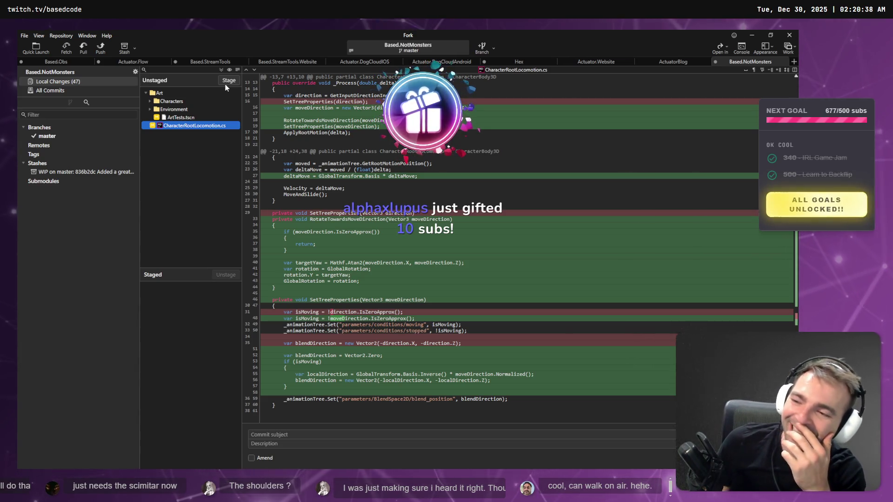
left_click(484, 86)
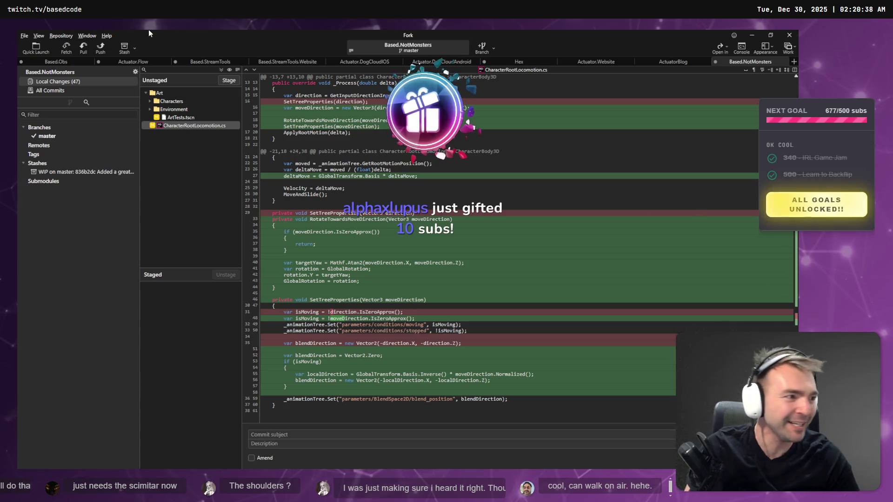
key("alt+Tab")
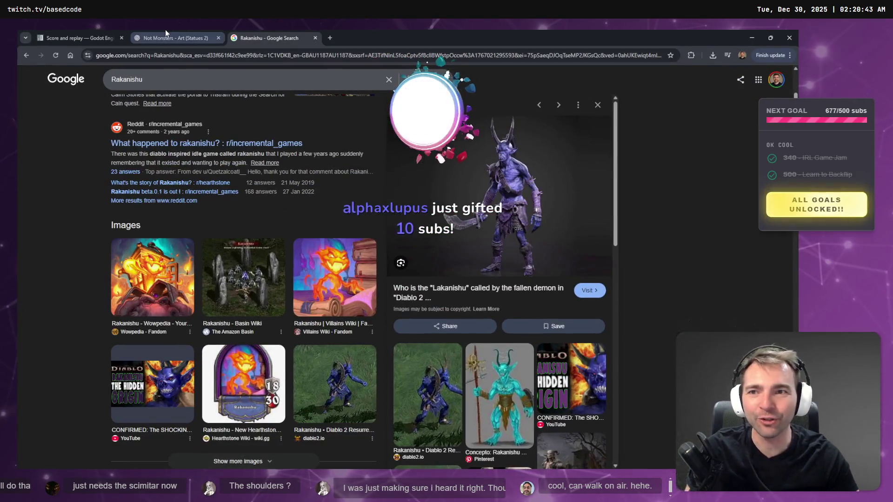
Step: Compare the ChatGPT statue art with the Rakanishu image search results
left_click(170, 38)
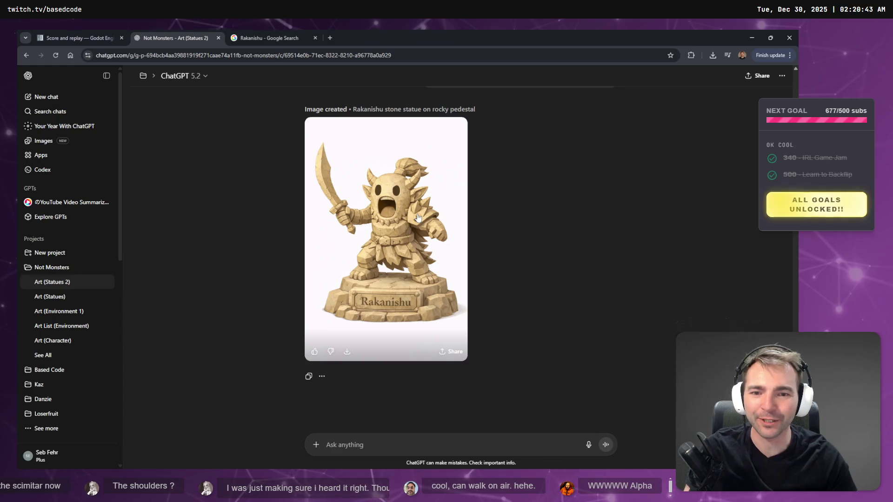
left_click(286, 34)
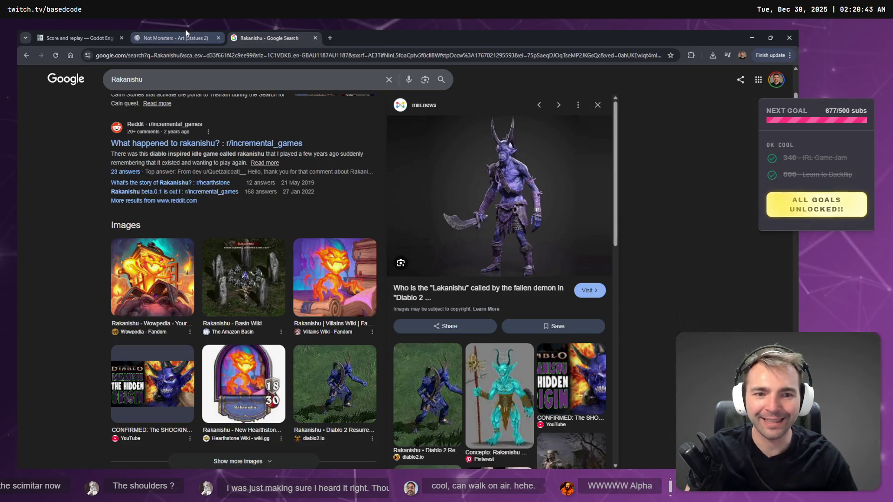
left_click(185, 32)
left_click(260, 38)
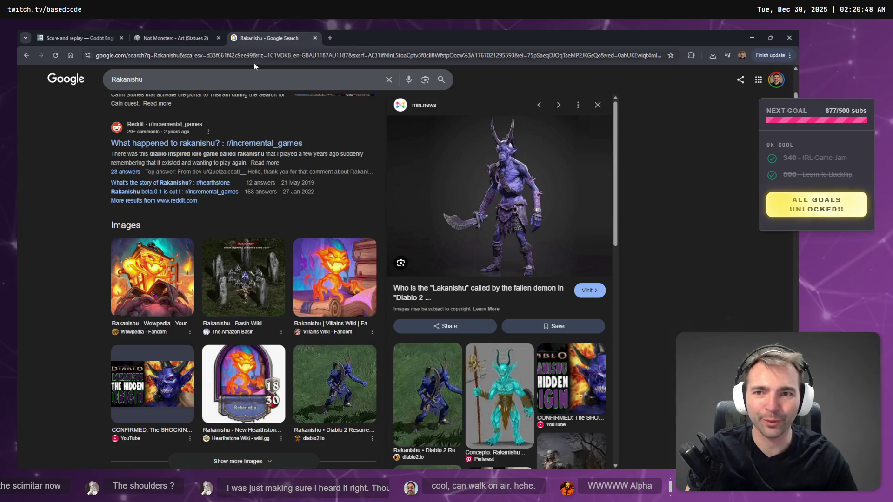
left_click(163, 37)
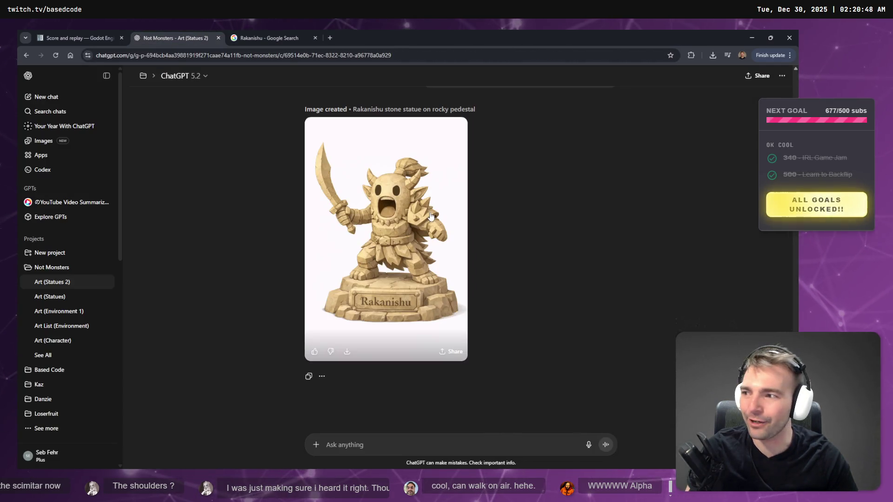
Step: Copy the Rakanishu stone statue image from ChatGPT's full-screen viewer
left_click(390, 205)
right_click(420, 230)
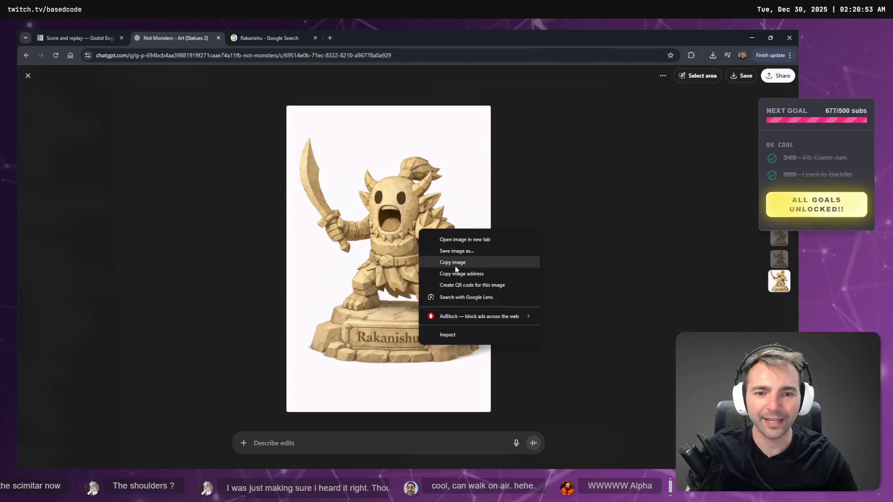
left_click(454, 262)
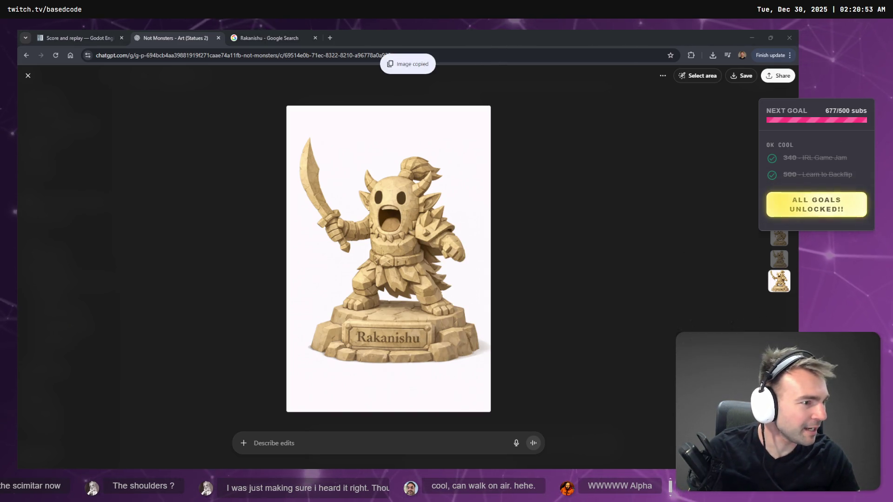
key("alt+Tab")
scroll(423, 203, "down", 8)
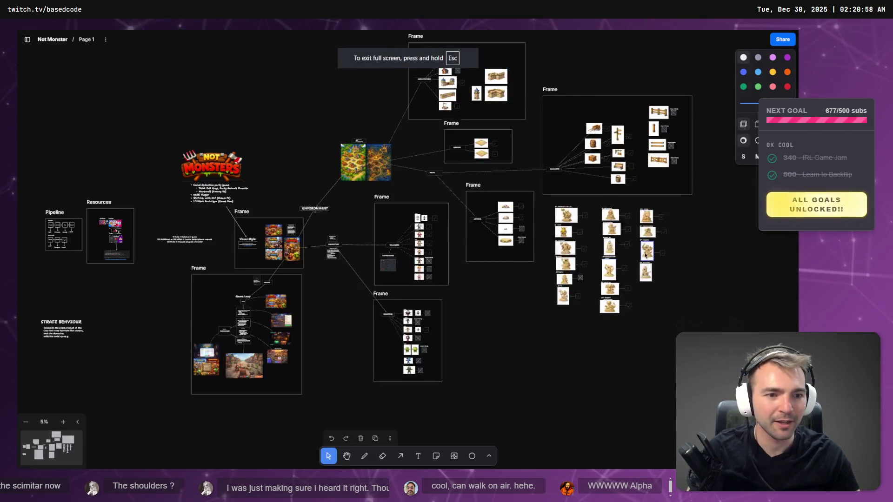
Step: Move the pasted Rakanishu image beside the statue column and shrink it to match the others
scroll(453, 266, "up", 10)
left_click(443, 308)
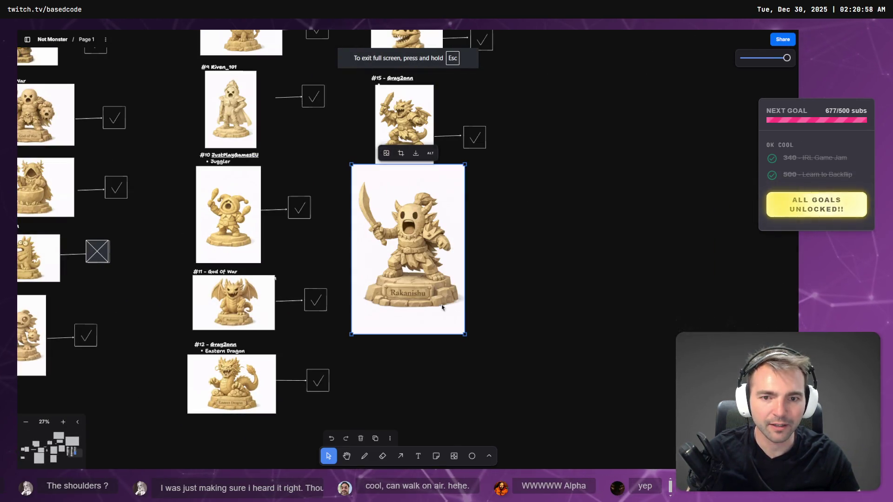
left_click_drag(427, 321, 396, 304)
scroll(478, 255, "down", 5)
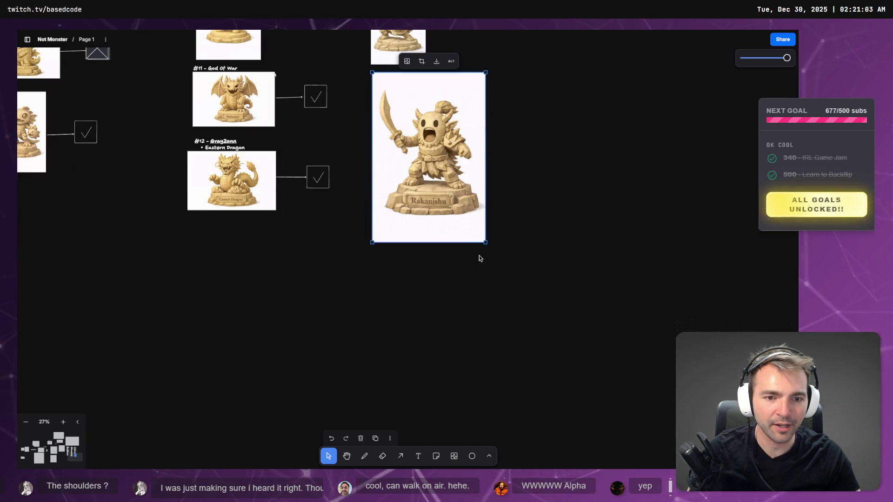
left_click_drag(484, 239, 428, 154)
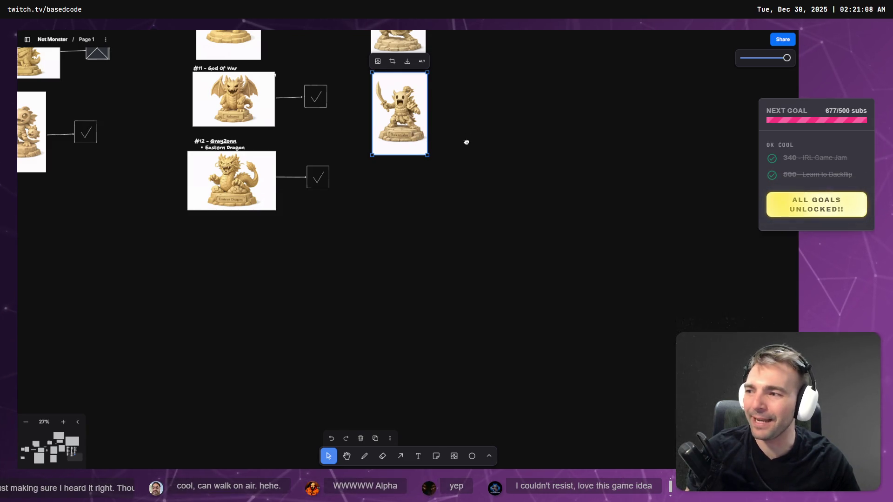
Step: Paste a copy of the #16 label above the Rakanishu image
scroll(467, 171, "up", 1)
left_click_drag(467, 171, 443, 289)
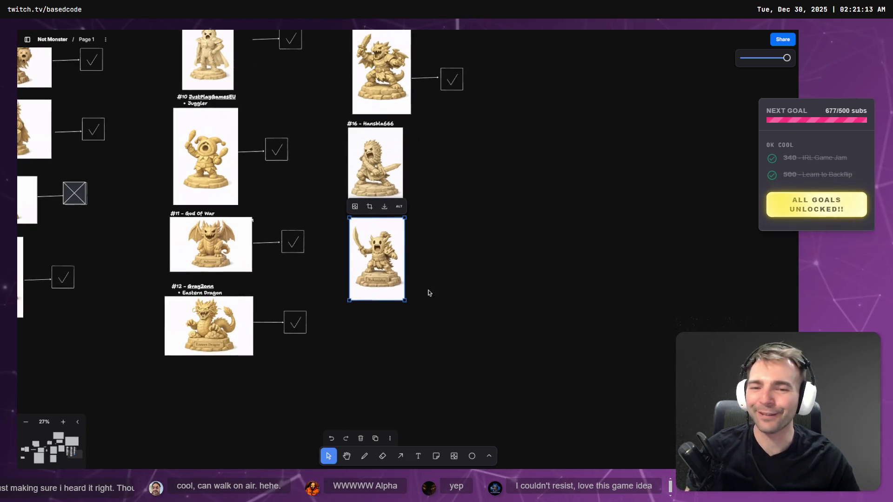
key("ctrl+v")
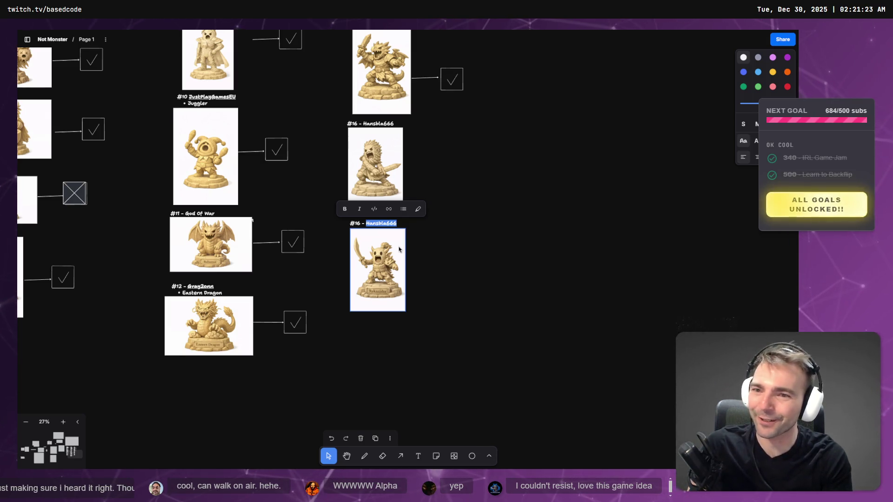
Step: Enter a viewer's name in the new label and Alt-drag a copy below the image
type("AlphaXLu")
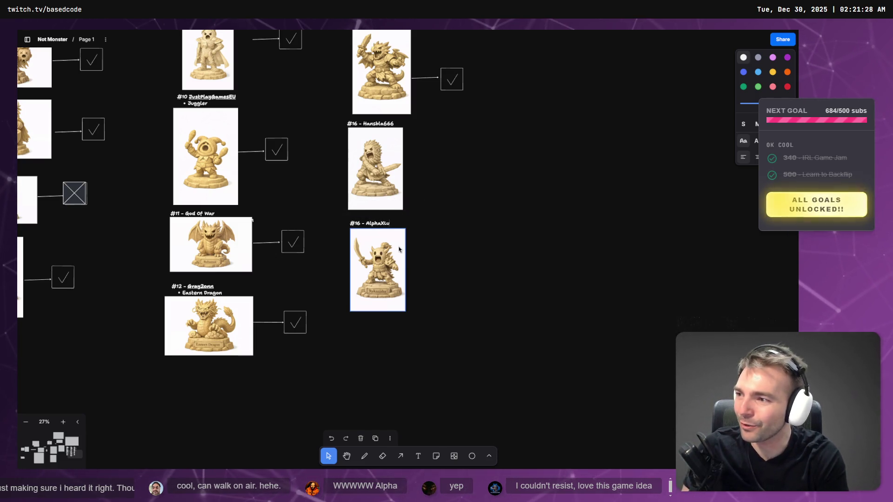
type("pus")
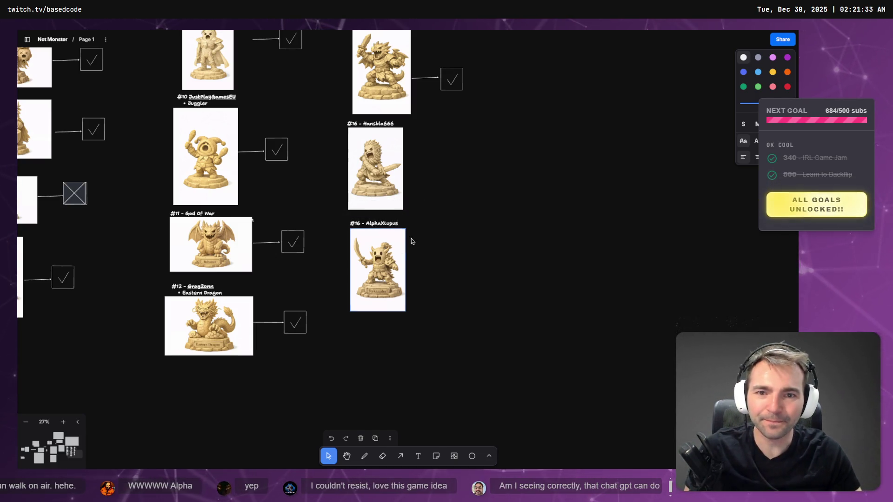
left_click(411, 243)
left_click(372, 125)
scroll(420, 271, "up", 3)
scroll(421, 271, "down", 3)
left_click(383, 238)
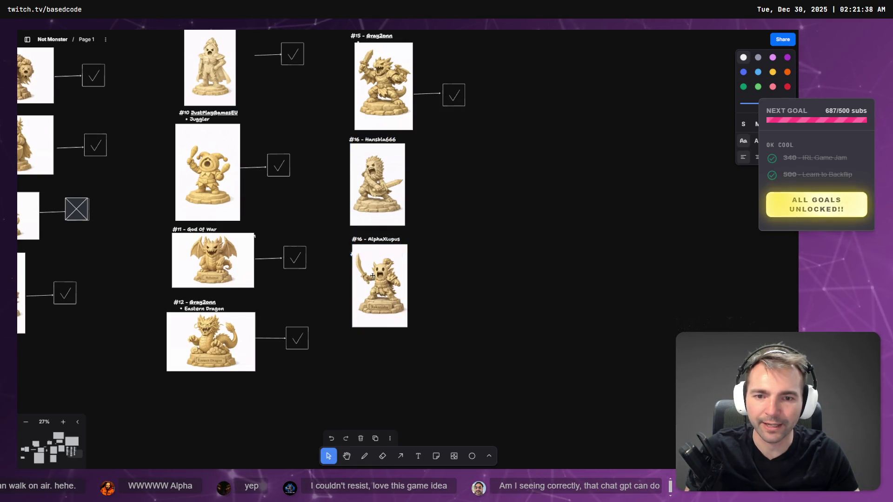
left_click_drag(373, 347, 375, 348)
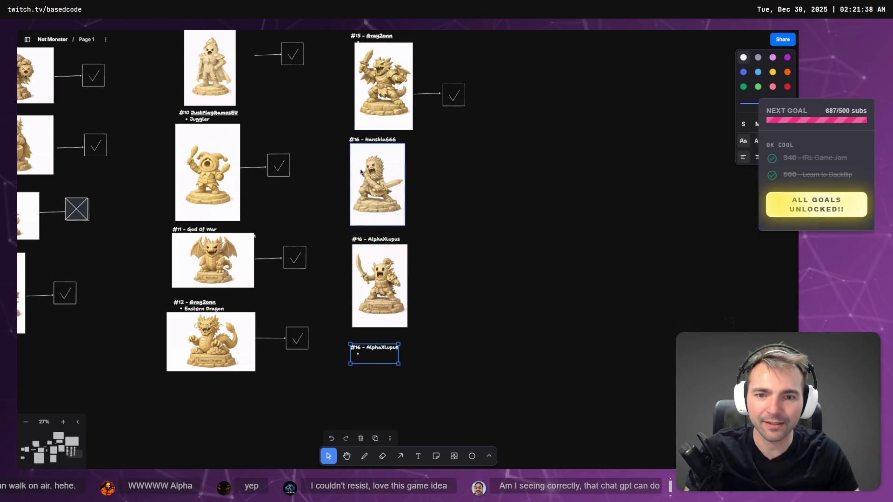
Step: Renumber the labels to #17 above the image and #18 below it
double_click(375, 240)
left_click(390, 274)
type("7")
double_click(359, 347)
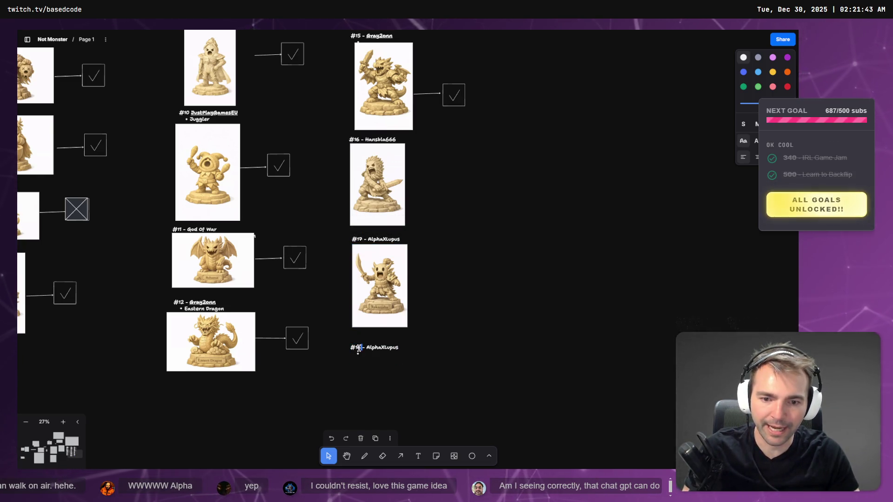
type("8")
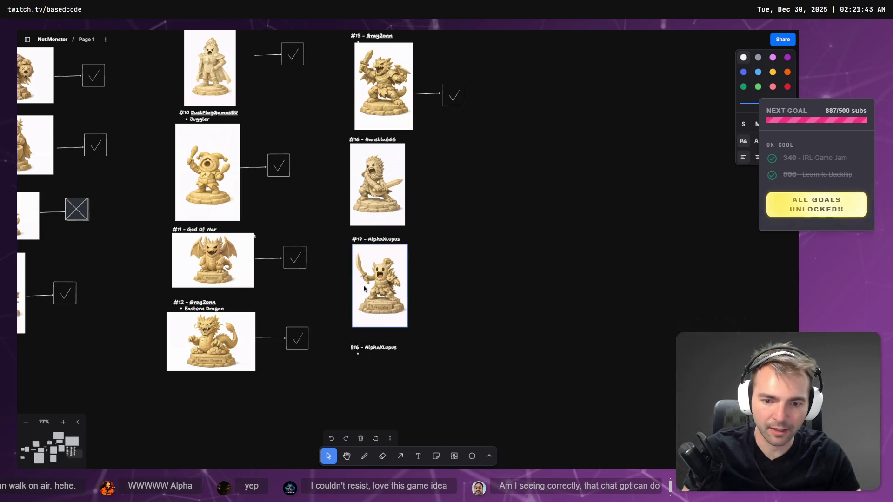
key("Delete")
key("Delete")
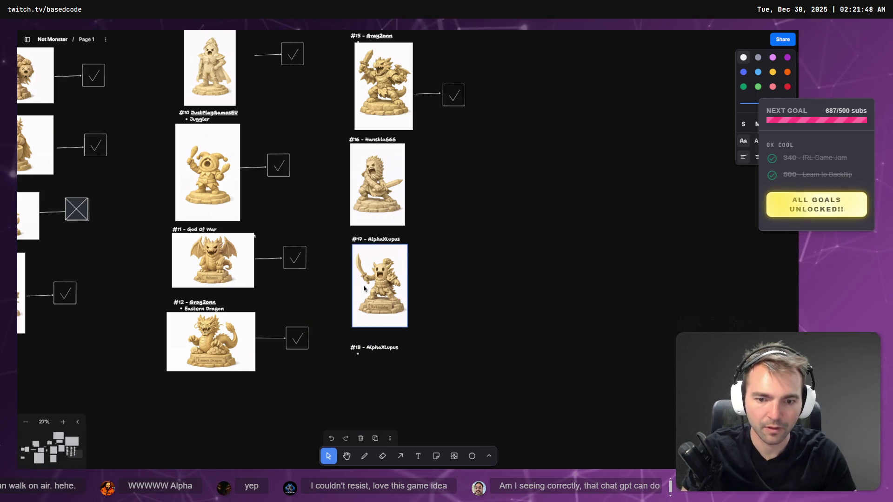
Step: Replace the name in the #17 label with 'Rakanishus' and move the #18 label closer
double_click(385, 240)
key("BackSpace")
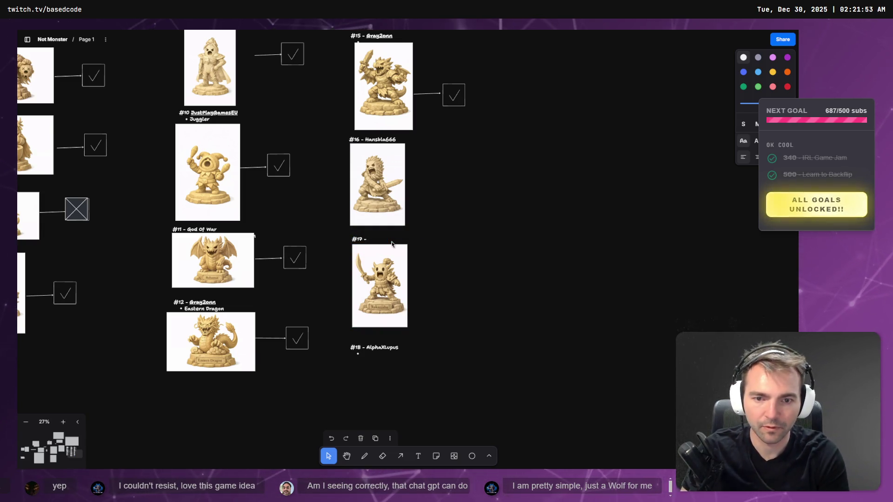
key("super+v")
key("Down")
key("Down")
key("Down")
key("Return")
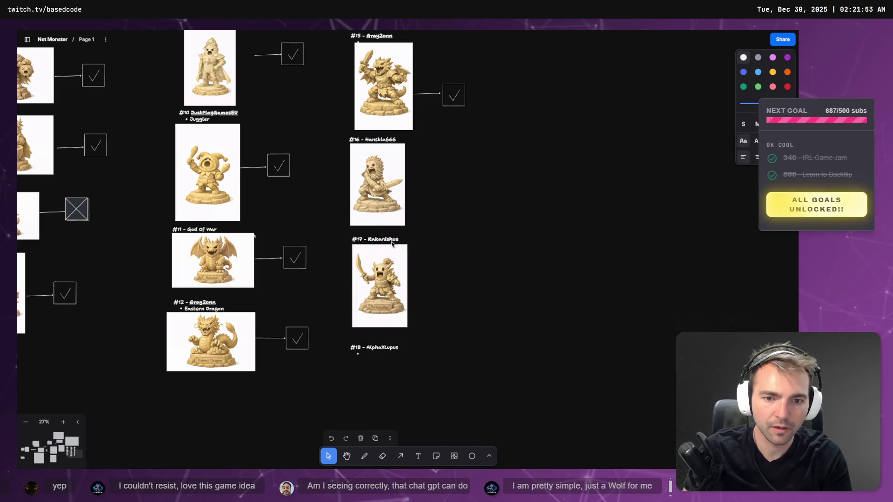
left_click(388, 356)
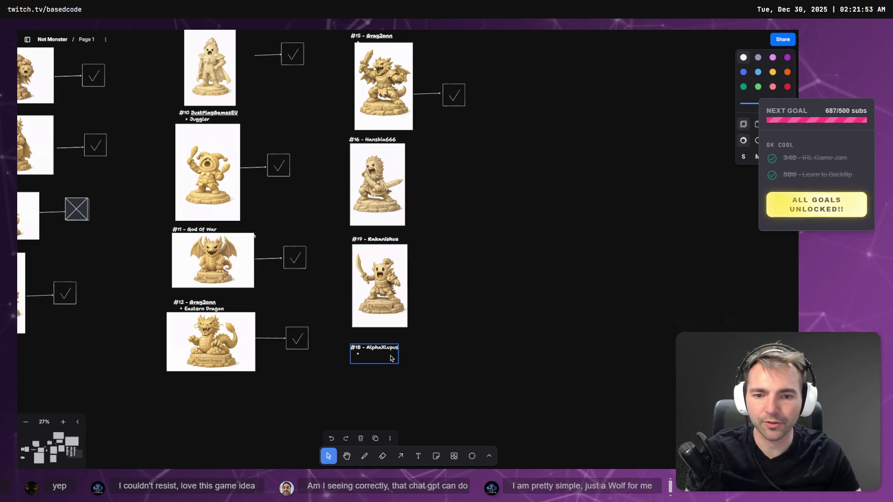
left_click_drag(389, 357, 393, 349)
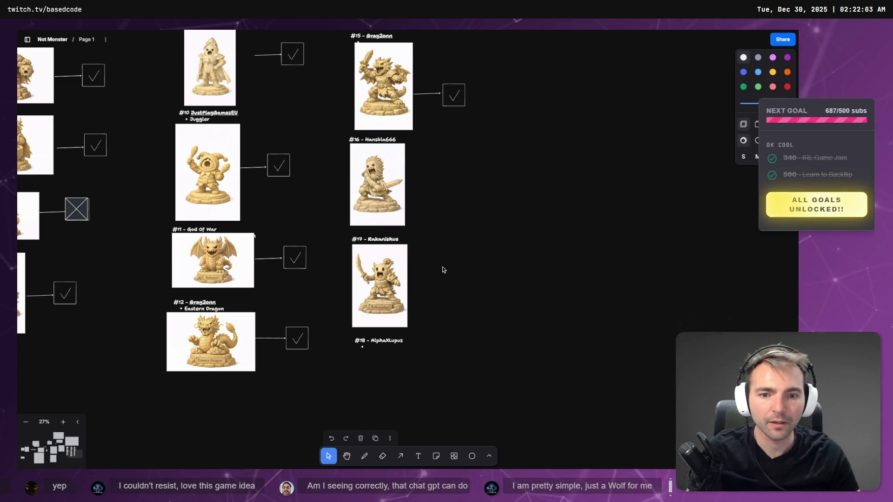
key("alt+Tab")
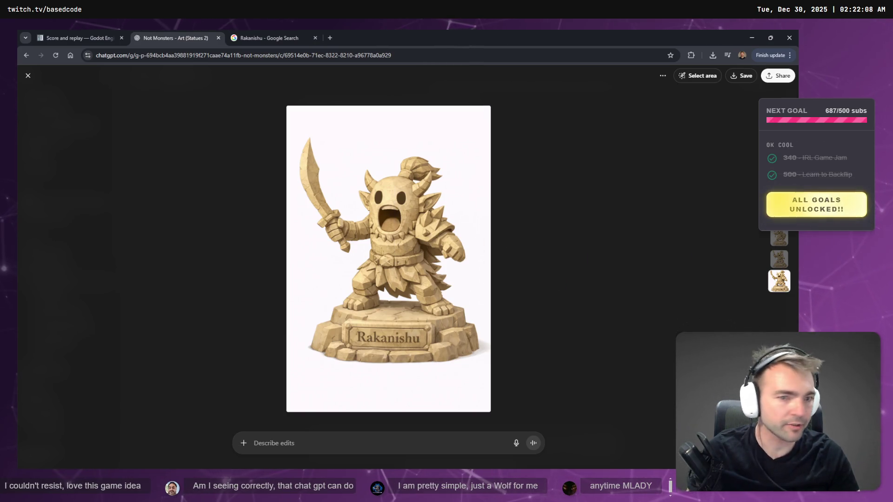
Step: Begin a dictated edit request for the statue image, then exit the full-screen viewer
key("alt+Tab")
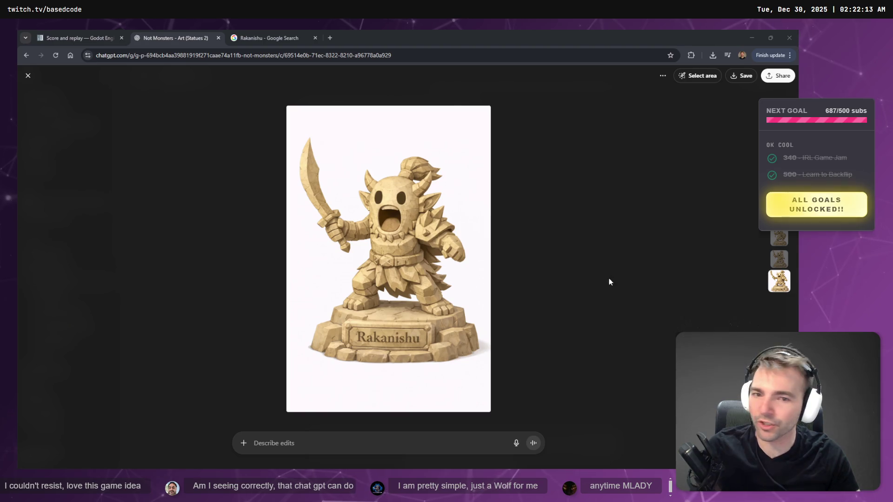
left_click(337, 440)
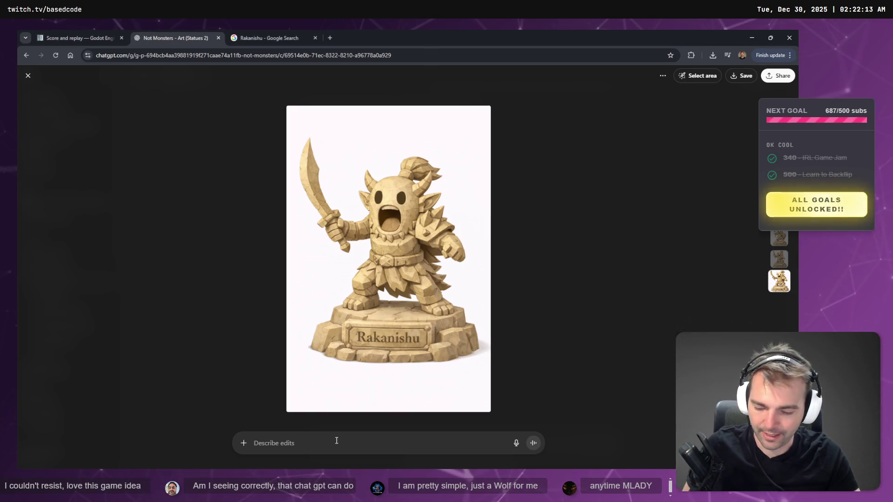
key("super+h")
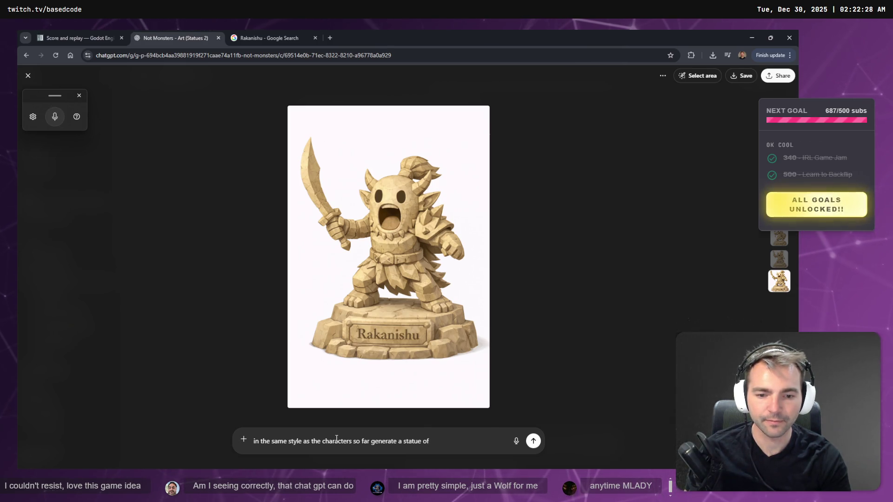
key("Escape")
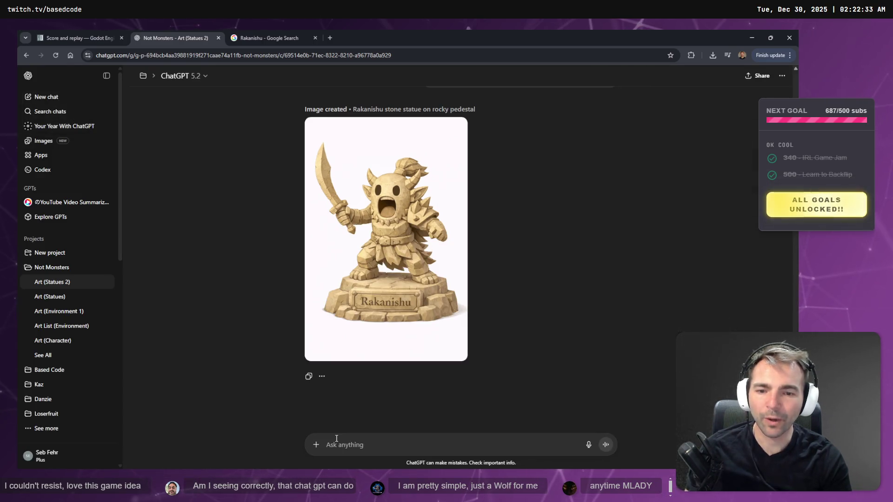
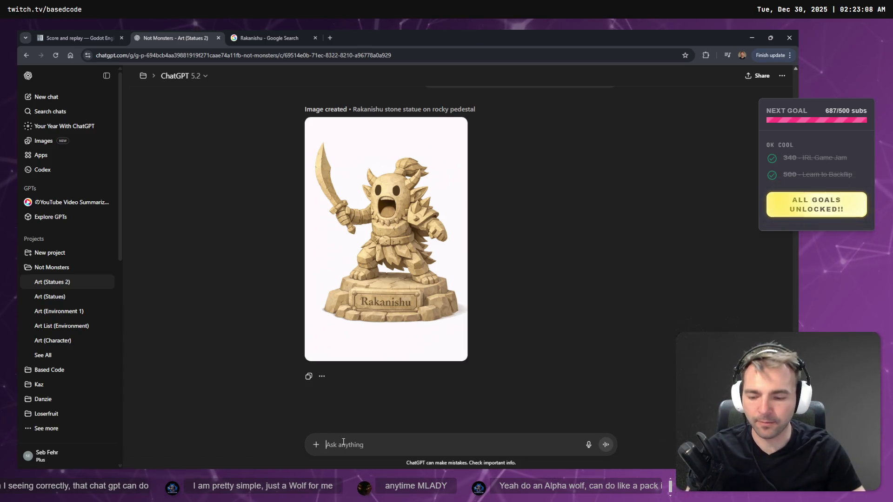
Step: Dictate and send a prompt for a same-style statue of an alpha wolf leading its pack
key("super+h")
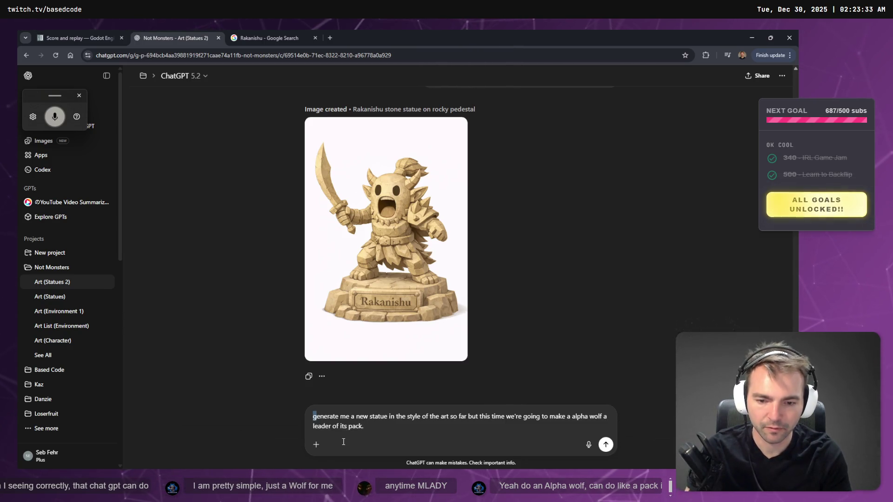
type("G")
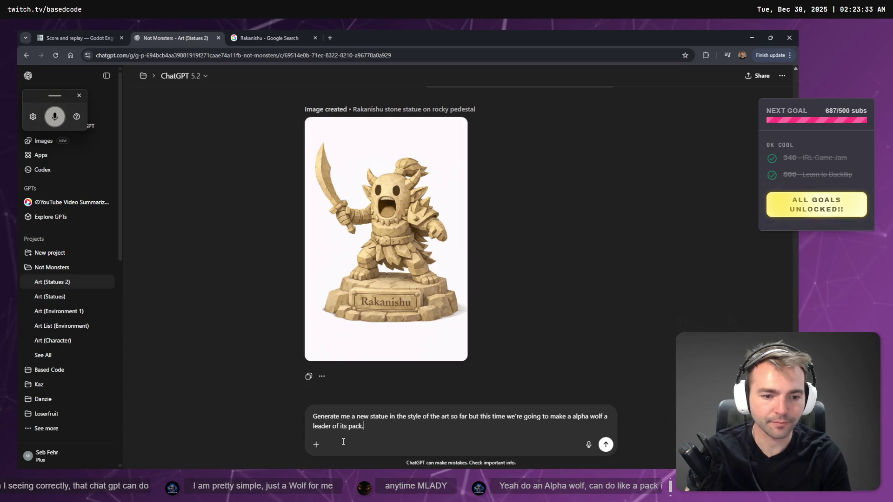
key("End")
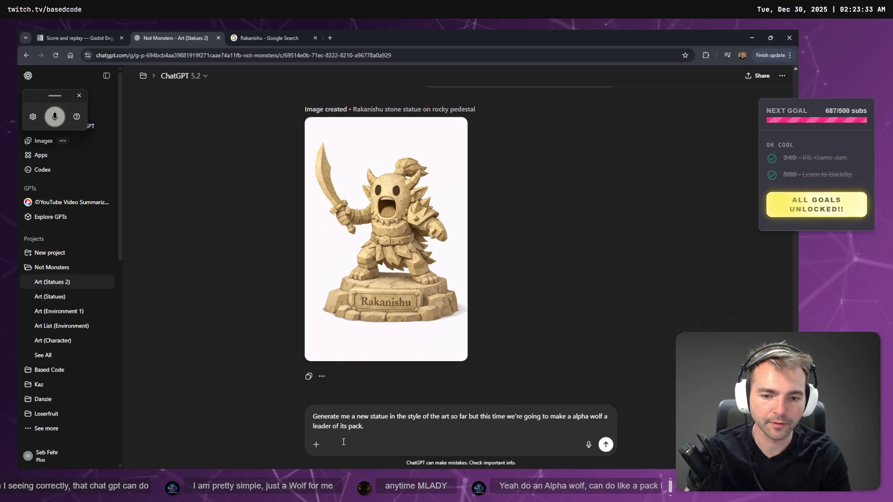
key("Return")
left_click(272, 30)
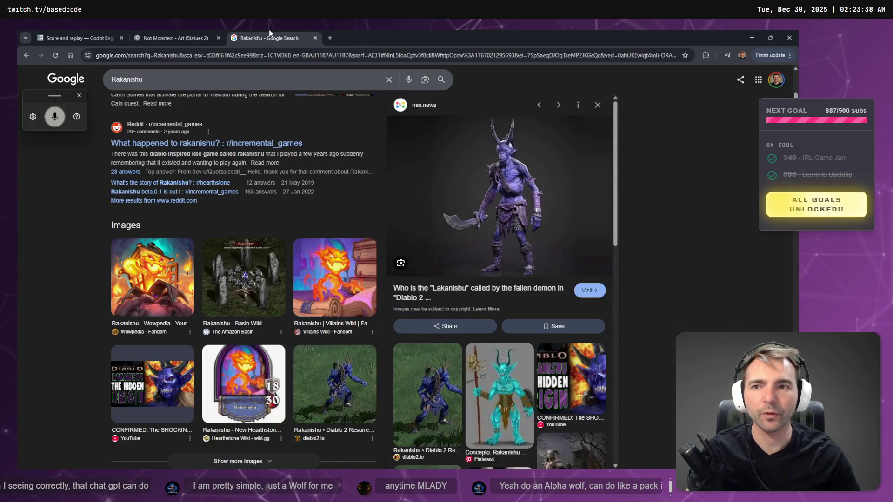
Step: Close the Rakanishu Google tab and minimize Chrome to reveal the statue whiteboard
middle_click(272, 29)
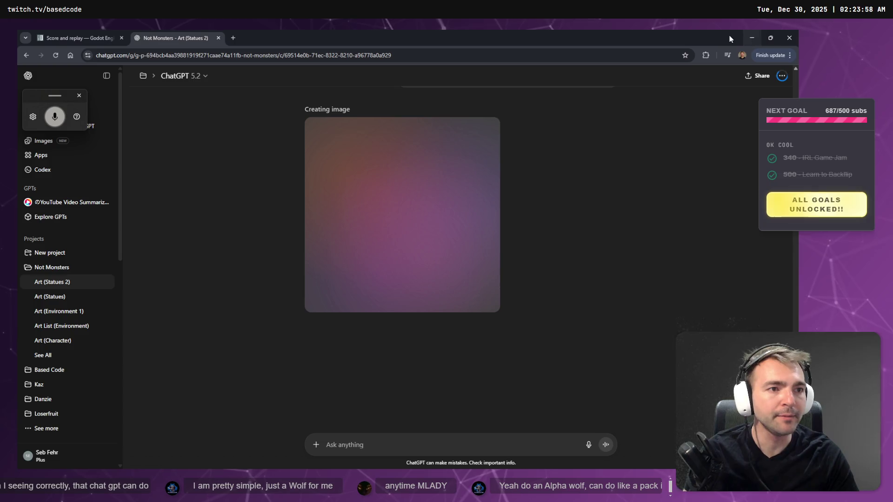
left_click(752, 38)
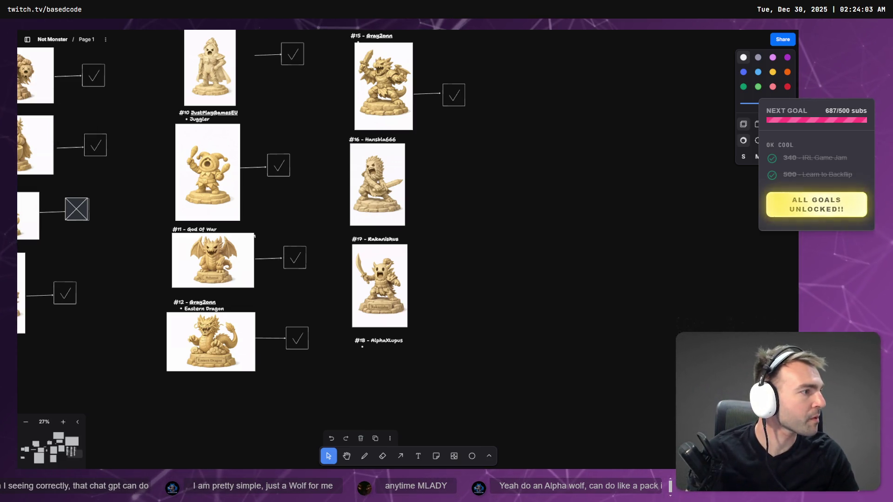
Step: Stage the unstaged CharacterRootLocomotion.cs changes in Fork, then return to the VS Code diff
key("alt+Tab")
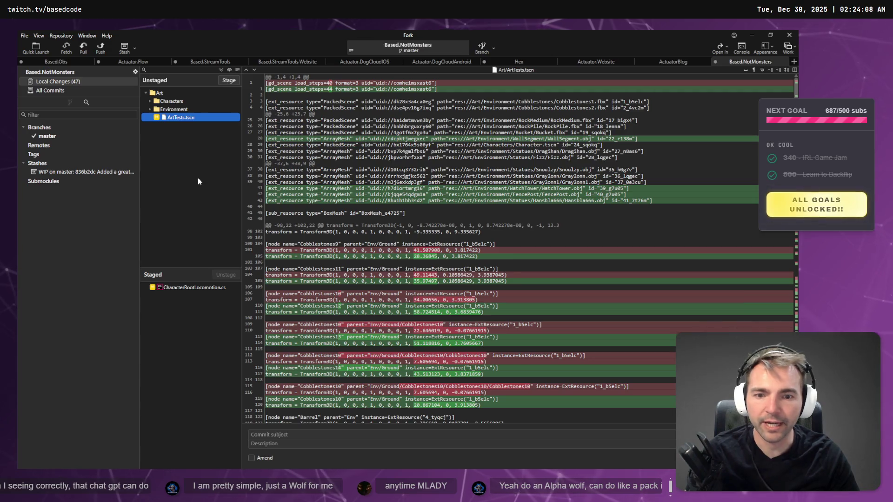
left_click(178, 287)
key("alt")
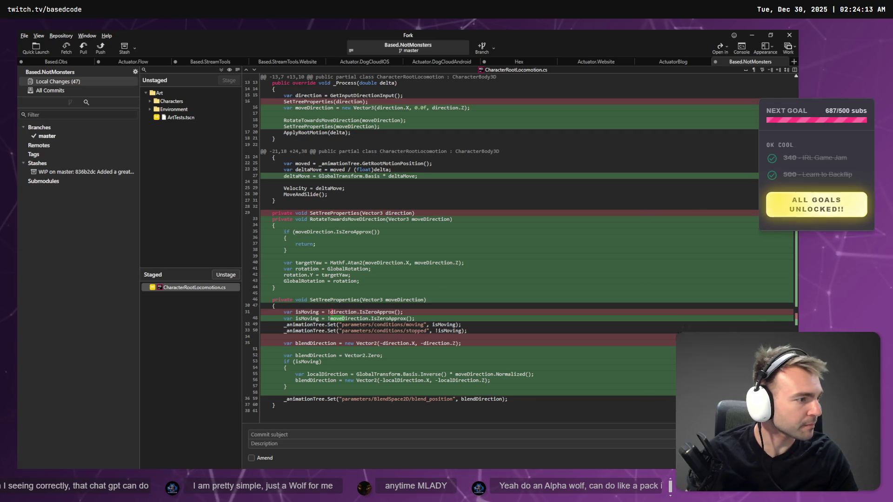
key("alt+Tab")
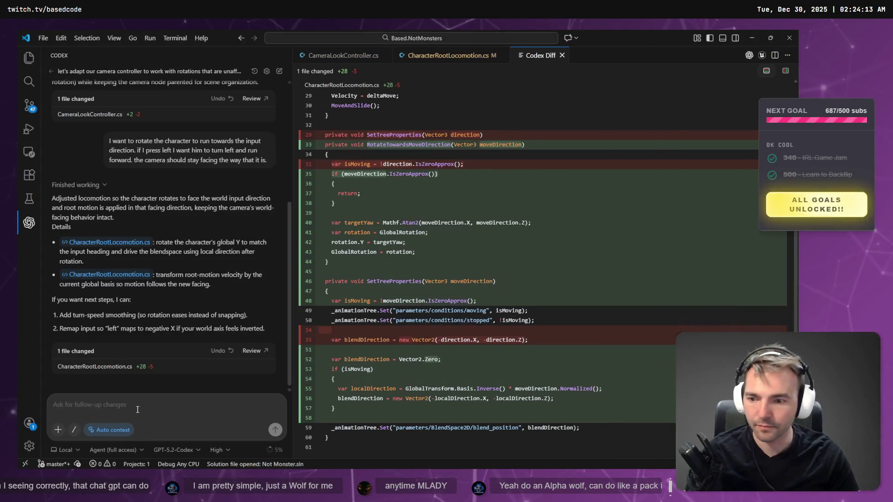
key("super+h")
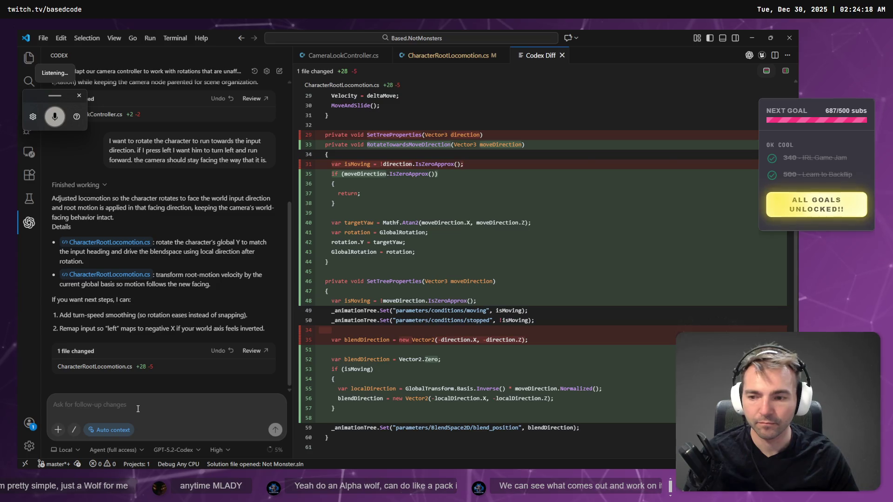
key("super+h")
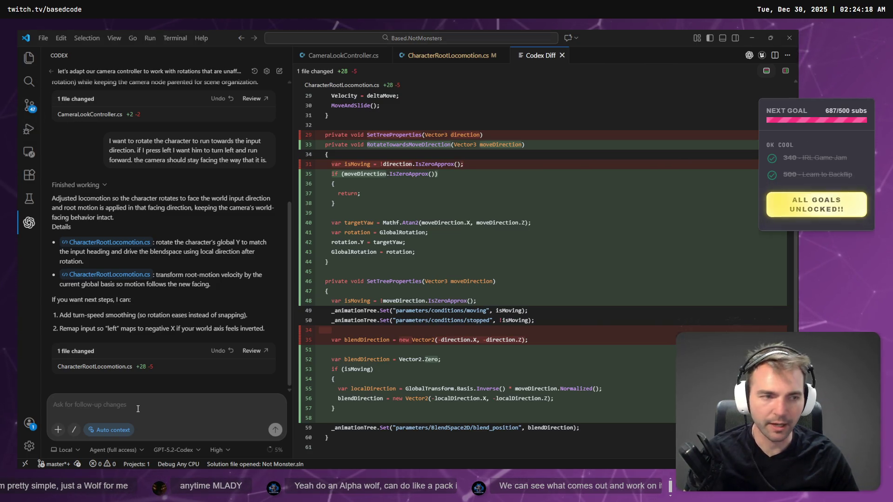
Step: Run ArtTests with F6, walk the mummy across the cobblestone square, then stop with F8
key("alt+Tab")
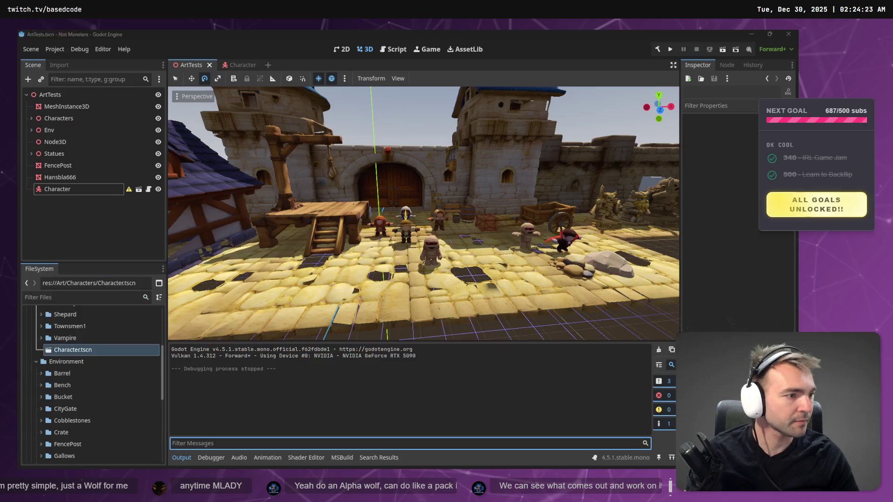
key("F6")
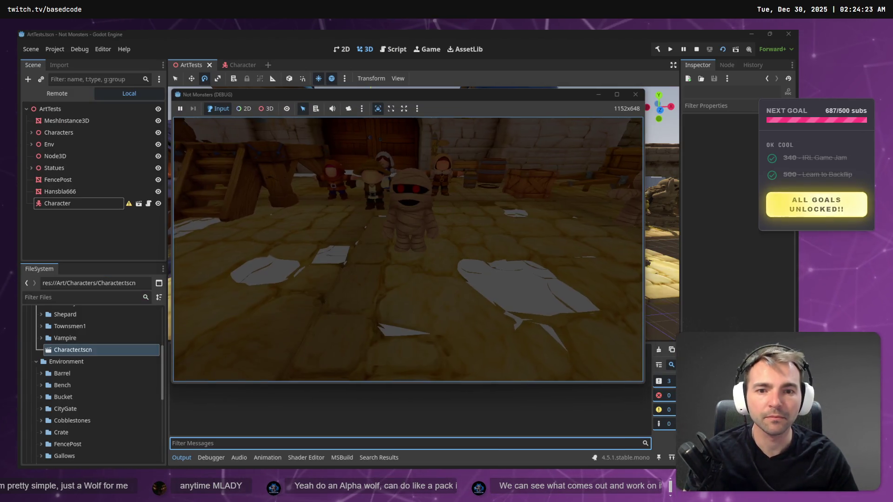
key("w")
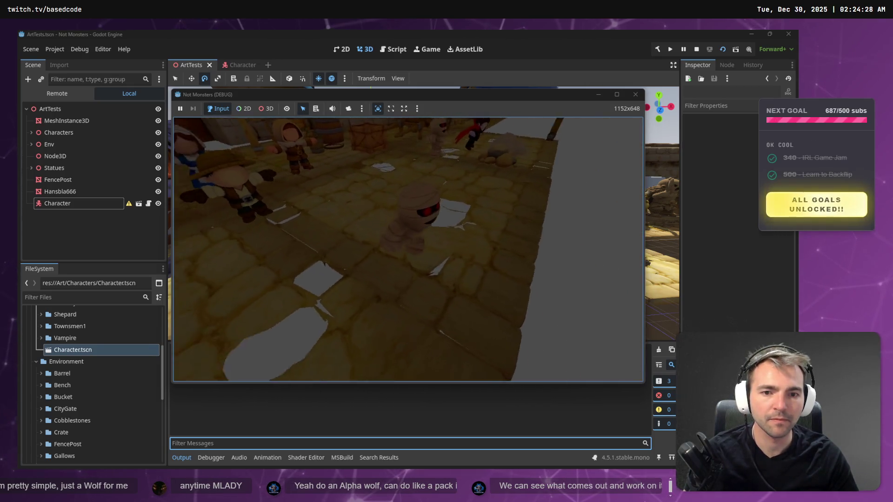
key("s")
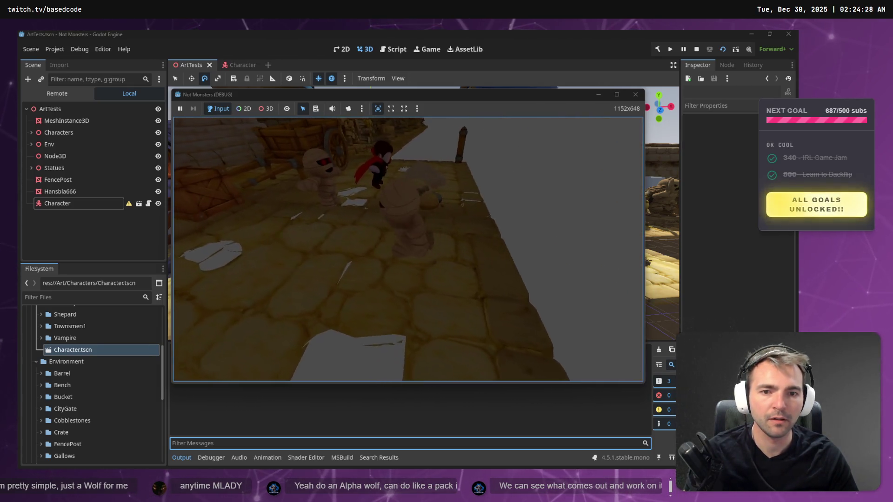
key("s")
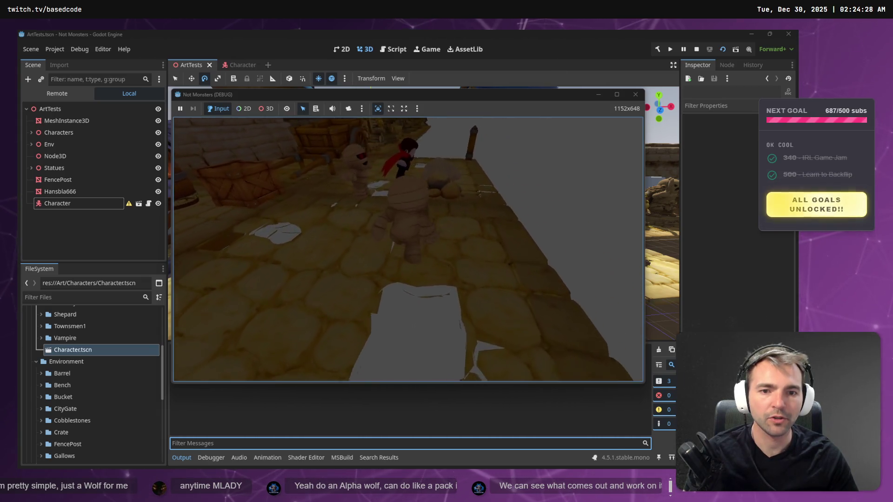
key("w")
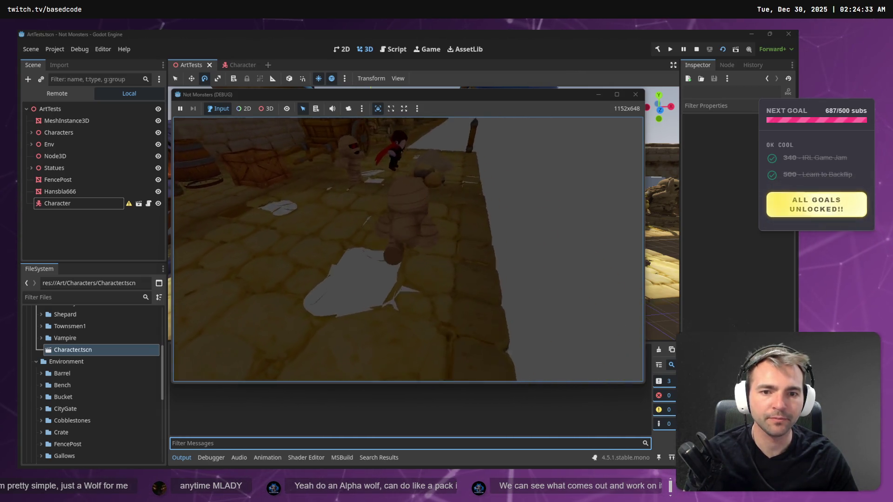
key("w")
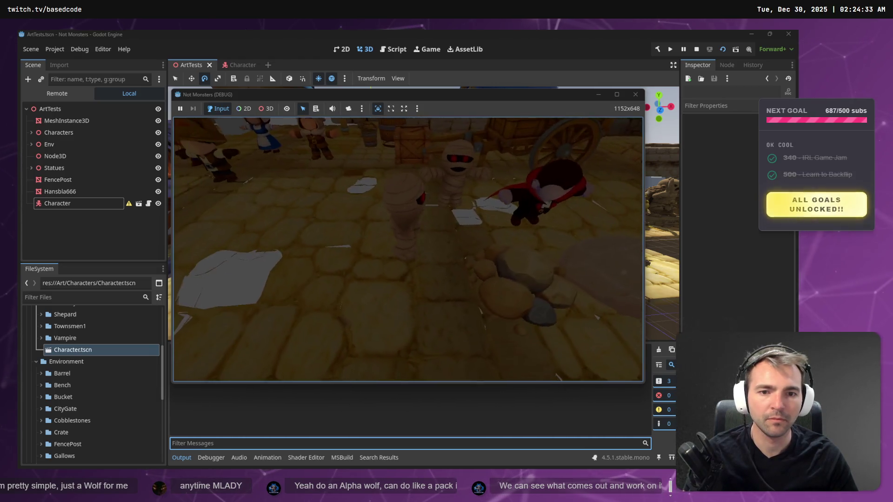
key("w")
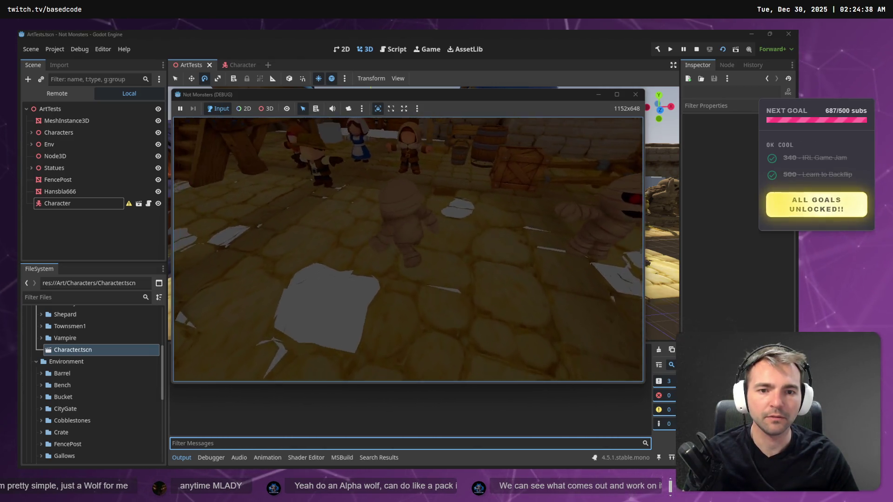
key("w")
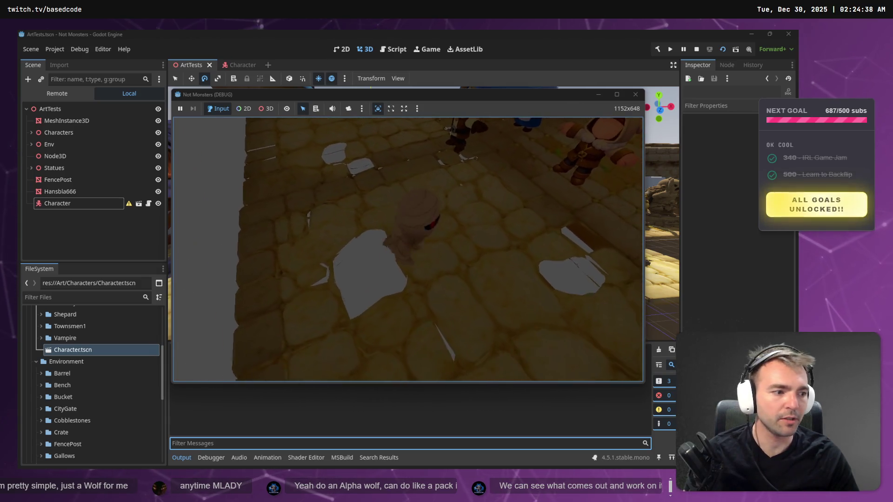
key("w")
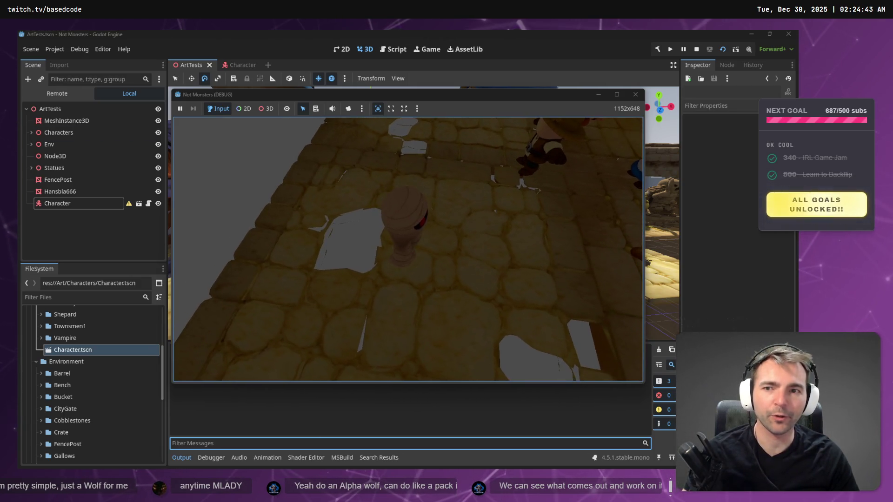
key("F8")
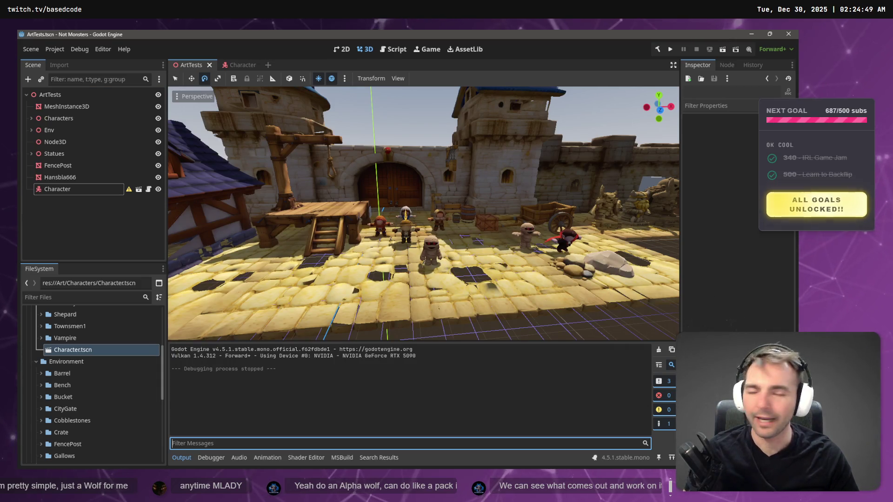
key("alt+Tab")
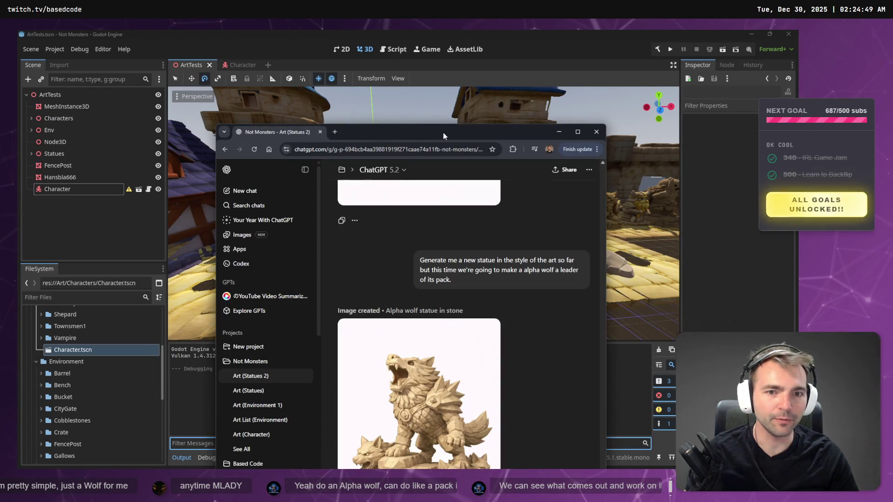
Step: Open the alpha wolf image and ask ChatGPT to reduce its detail for low-poly modelling
double_click(366, 132)
left_click(423, 296)
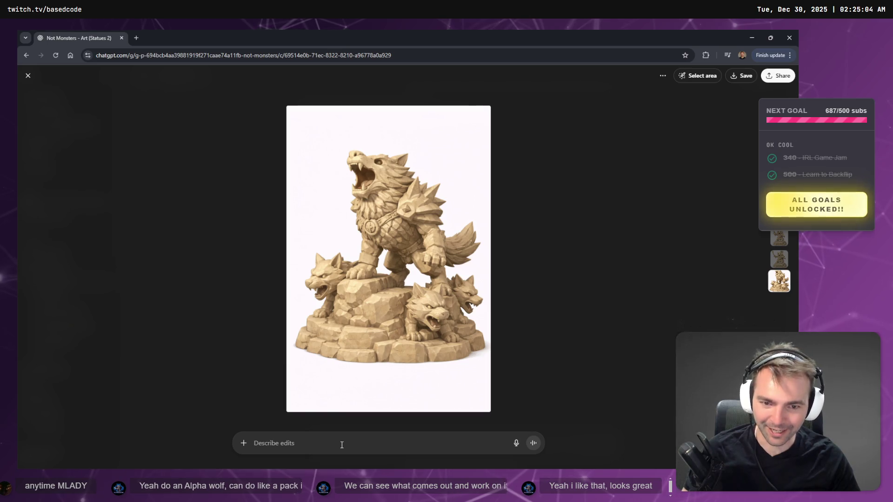
key("super+h")
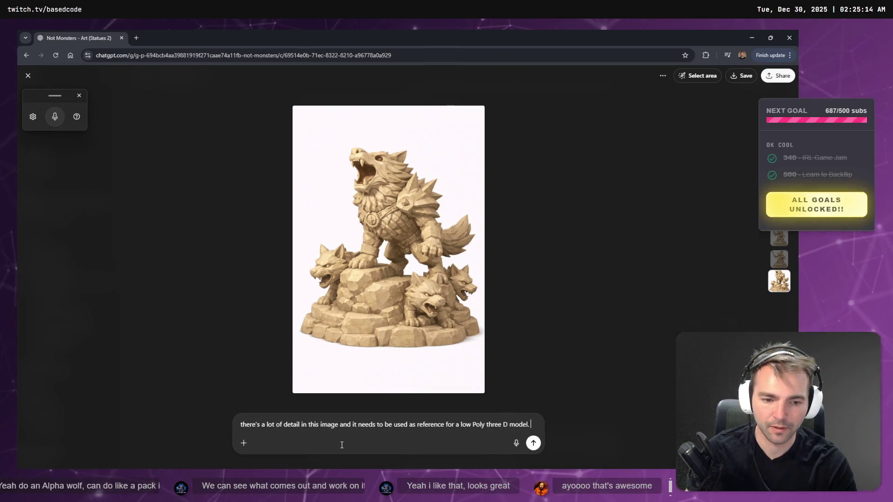
key("super+h")
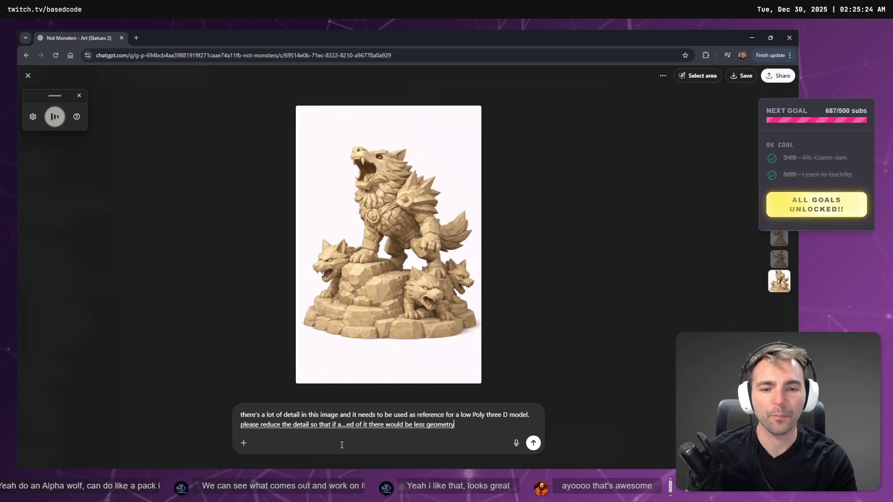
key("Return")
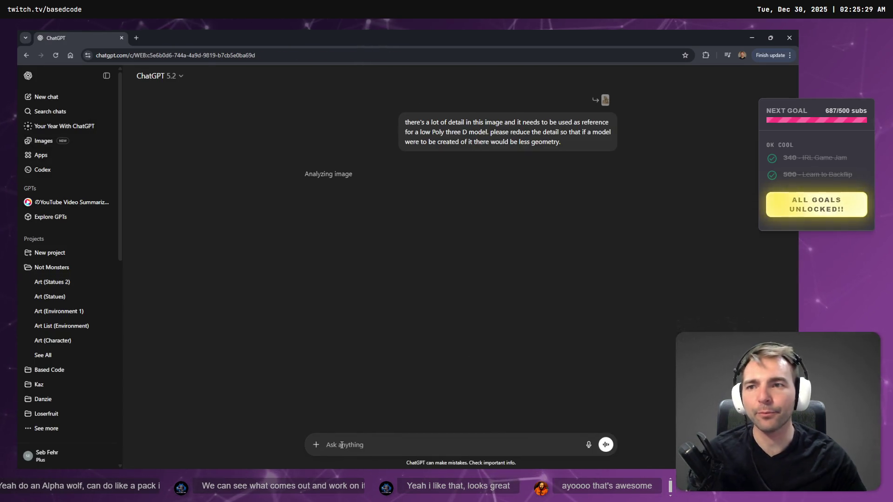
key("alt+Tab")
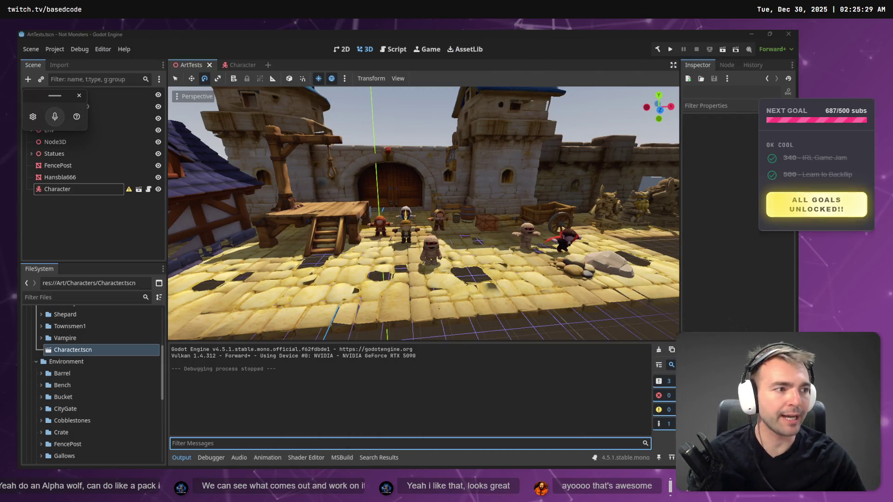
Step: Dictate and send Codex a request to make character movement follow the camera's heading
left_click(749, 183)
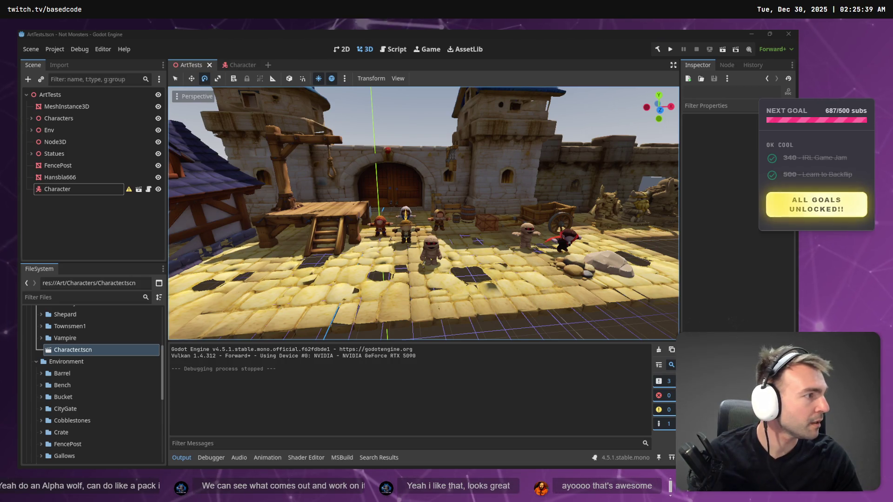
key("alt+Tab")
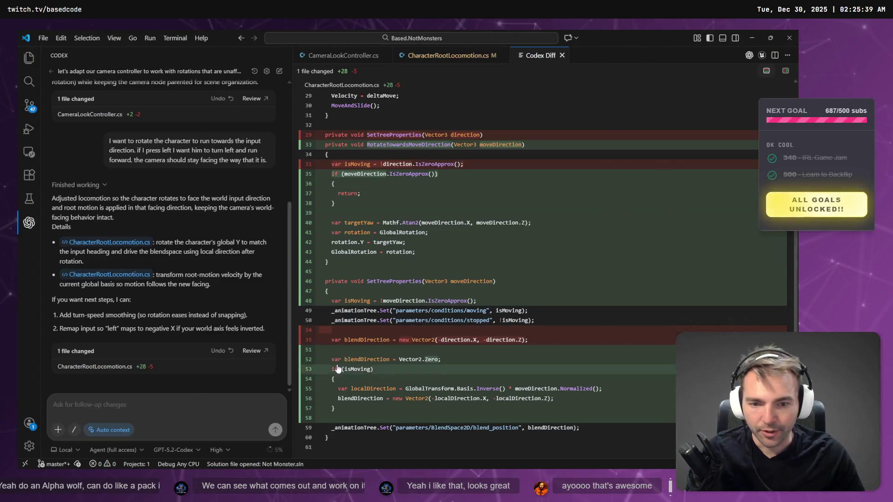
left_click(179, 405)
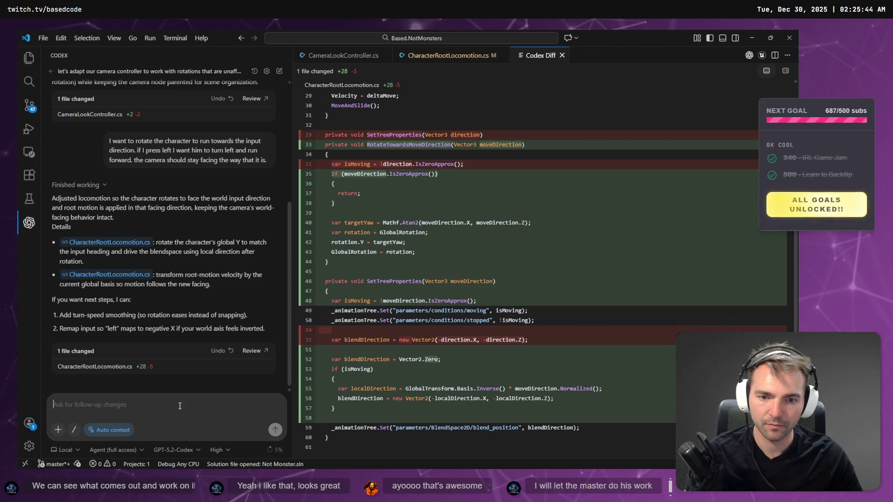
key("super+h")
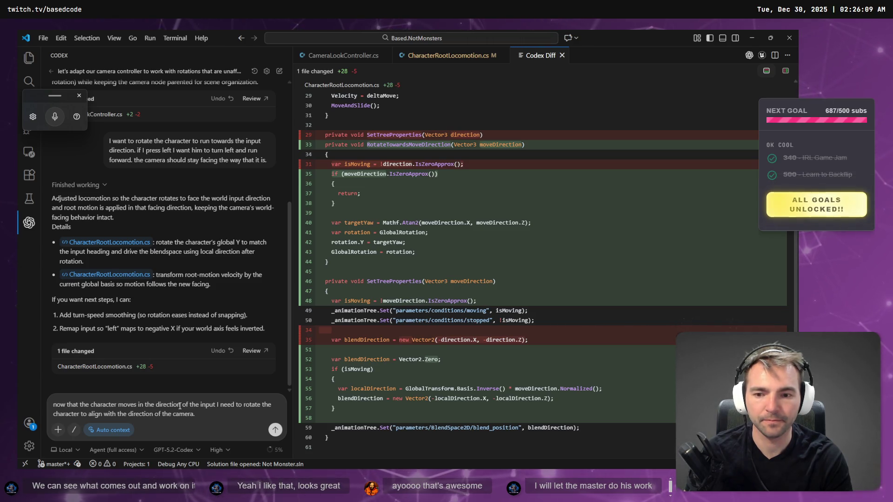
key("super+h")
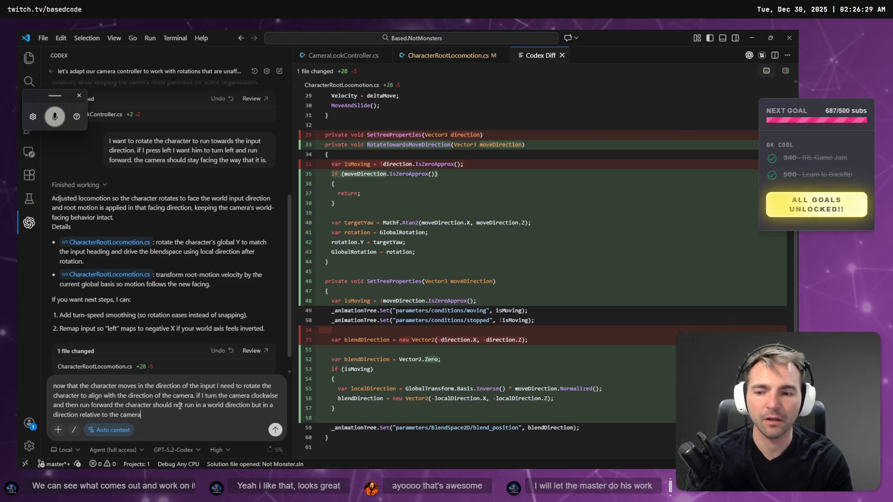
key("Return")
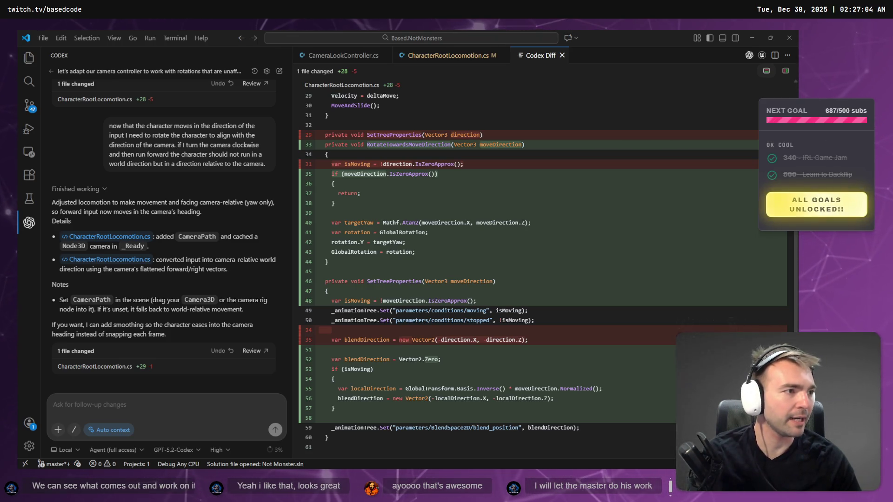
Step: Maximize Chrome and open the generated low-poly wolf statue image at full size
key("alt+Tab")
double_click(368, 82)
double_click(367, 65)
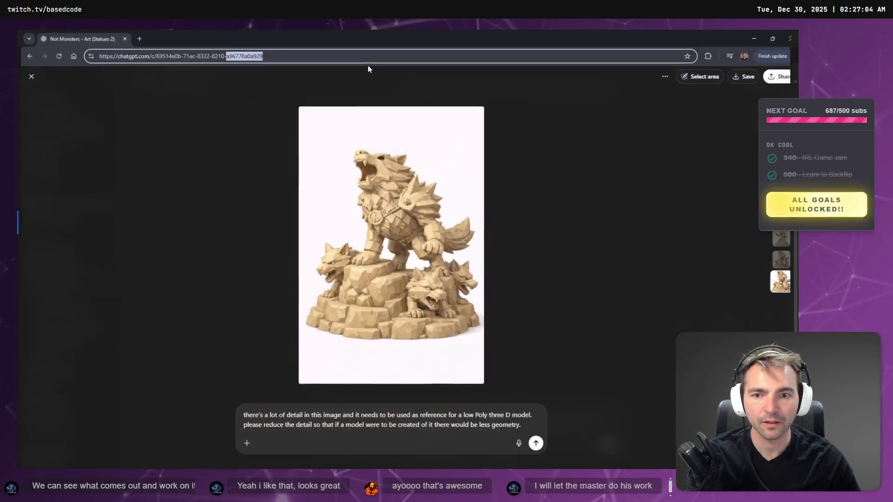
left_click(589, 269)
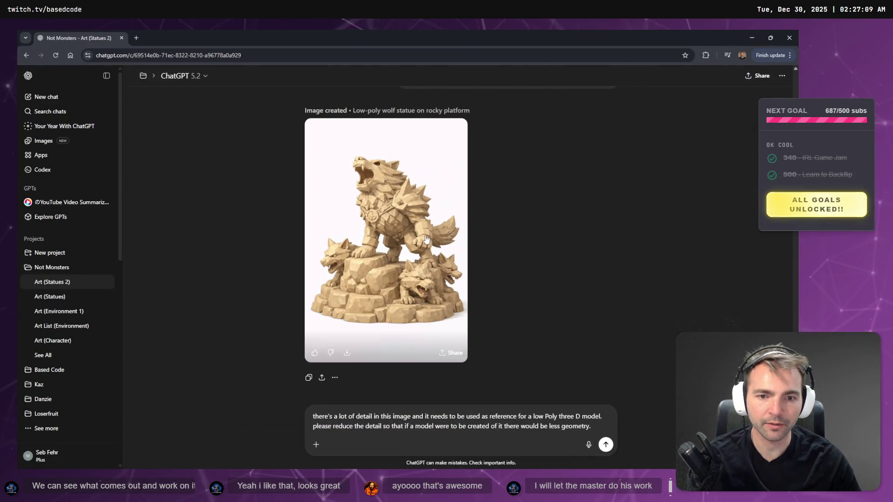
left_click(425, 236)
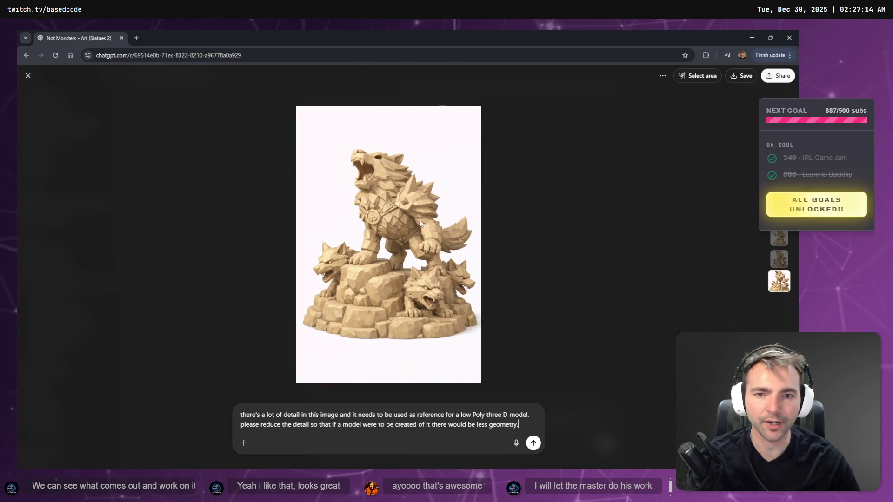
key("alt+Tab")
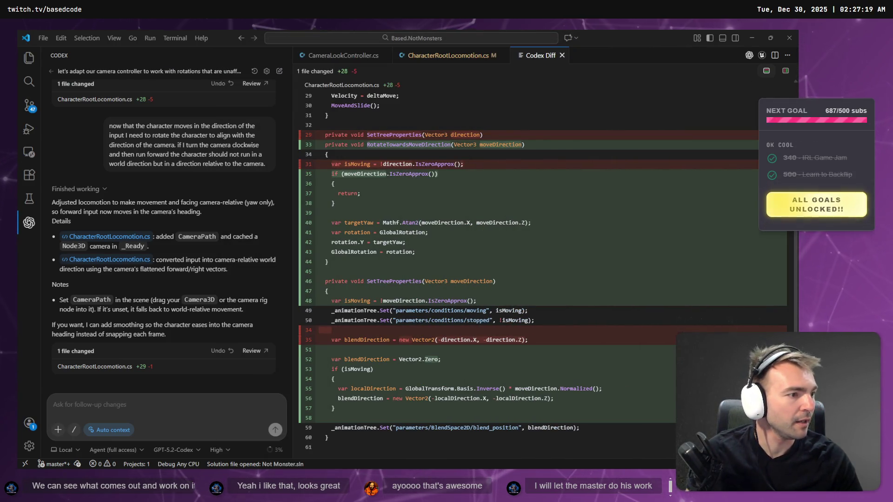
Step: Paste the wolf statue image under the #18 - AlphaXLupus label, sized to match the others
key("alt+Tab")
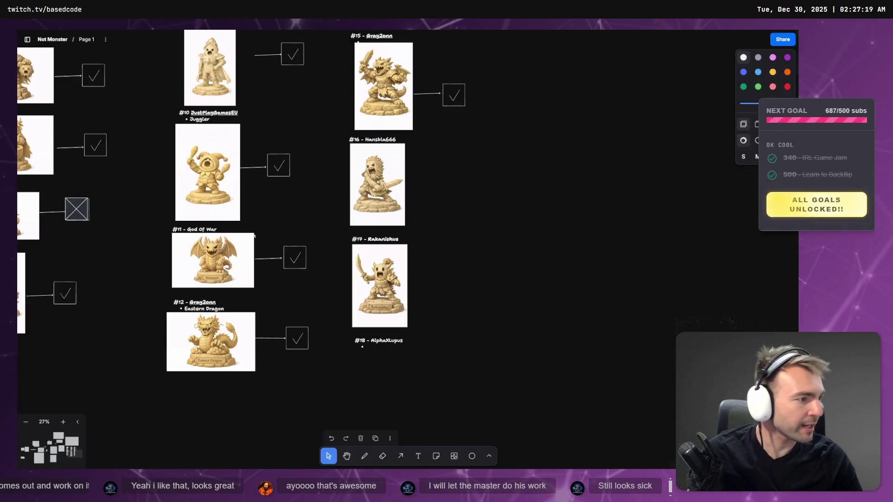
scroll(497, 335, "down", 5)
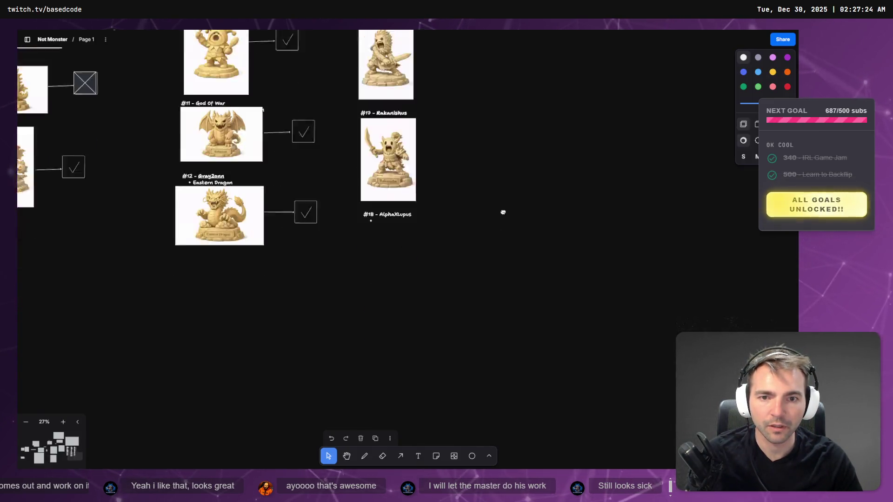
key("ctrl+v")
left_click_drag(407, 207, 405, 199)
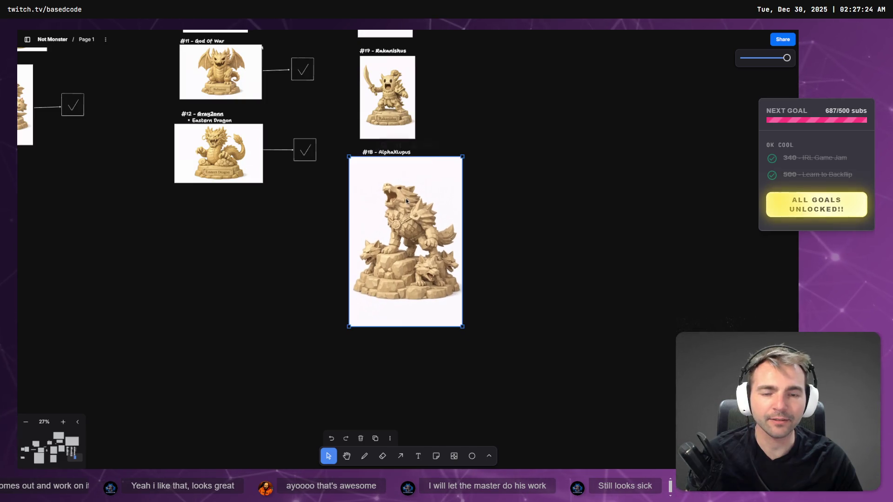
left_click_drag(464, 328, 405, 240)
left_click_drag(363, 187, 376, 189)
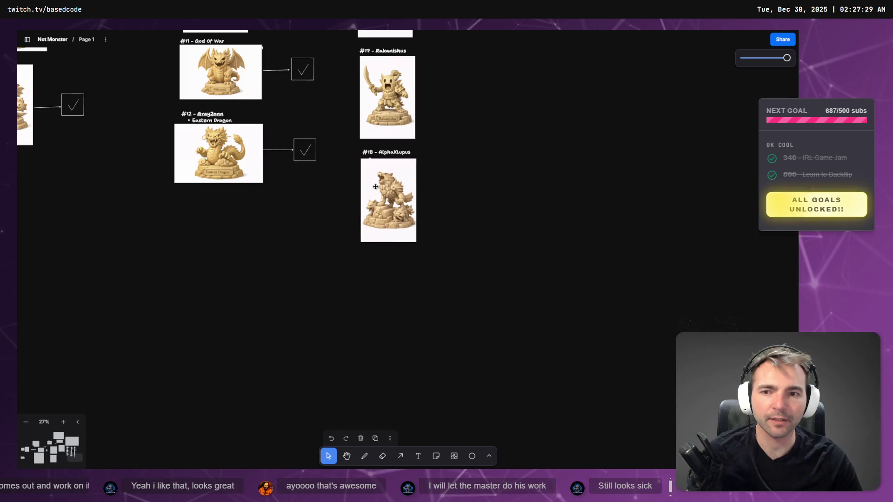
left_click_drag(415, 244, 422, 254)
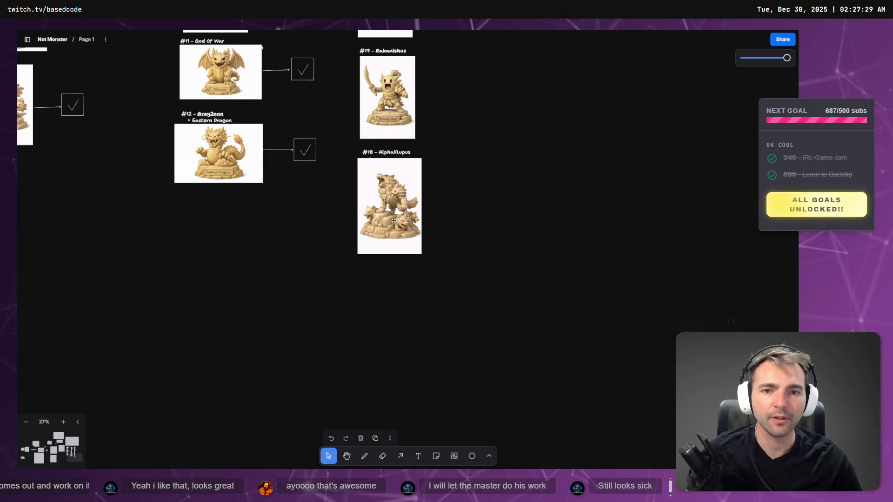
left_click_drag(473, 107, 495, 178)
Step: Copy the #15 arrow and checkbox markers beside #16, #17 and #18
scroll(500, 140, "up", 10)
left_click(500, 262)
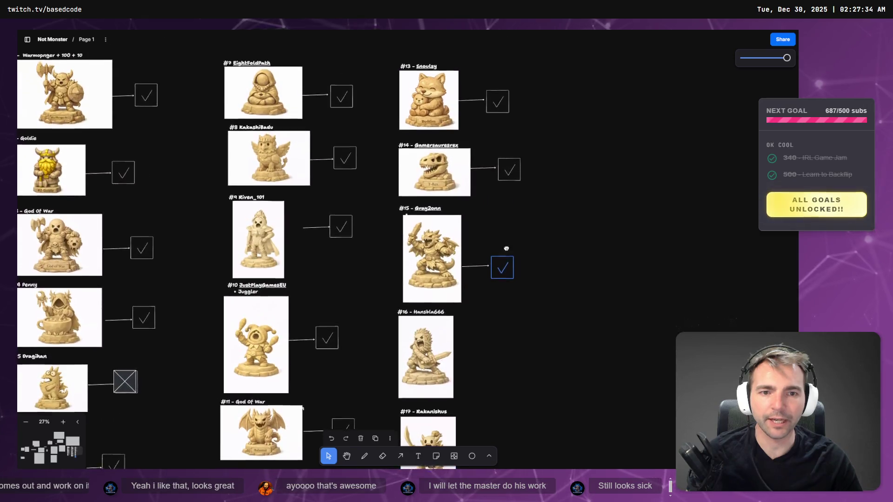
scroll(498, 189, "down", 5)
mouse_move(469, 117)
left_mouse_down("alt")
mouse_move(460, 316)
mouse_move(470, 428)
left_mouse_up("alt")
scroll(528, 221, "down", 3)
scroll(529, 230, "down", 5)
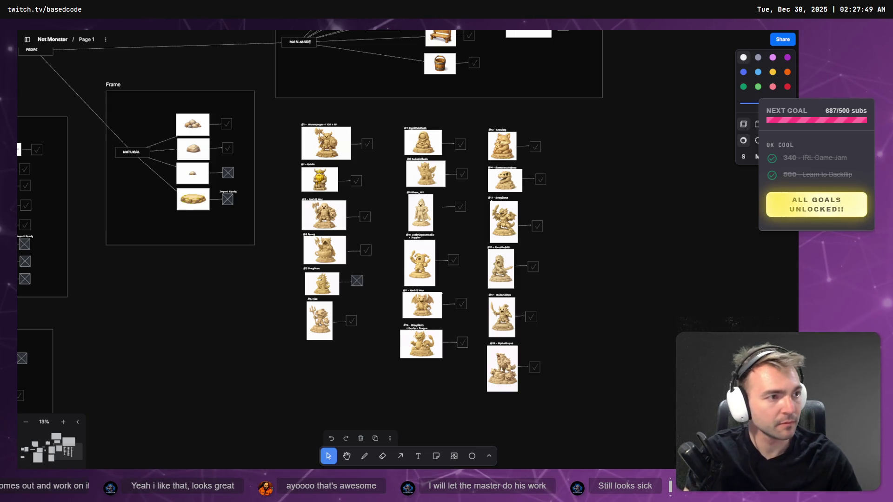
key("alt+Tab")
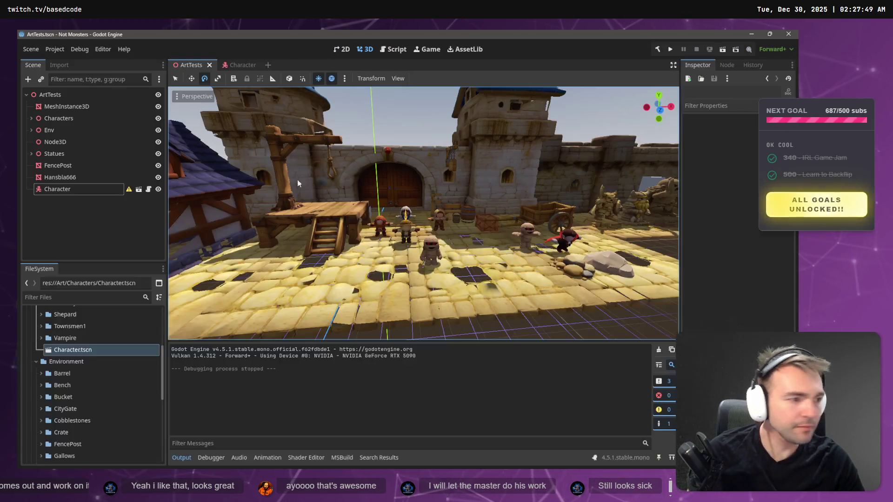
Step: Fly the viewport around the mummy, vampire and other characters near the castle gate
key("w")
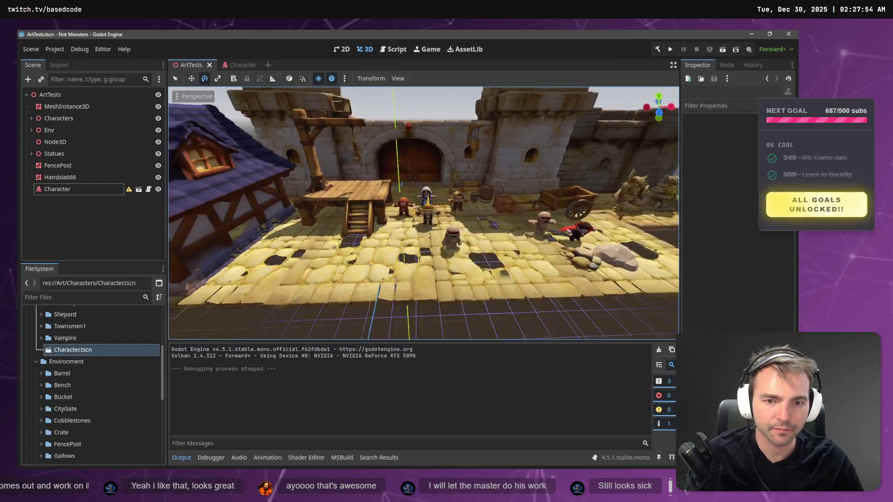
key("s")
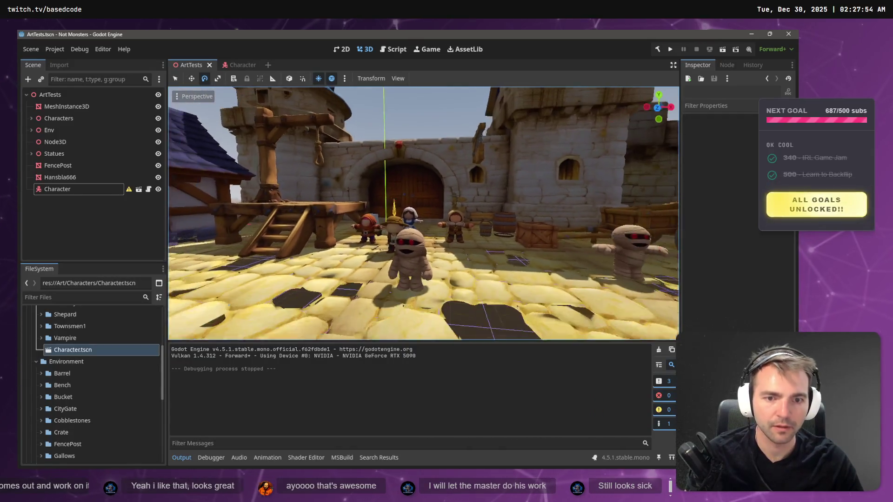
key("w")
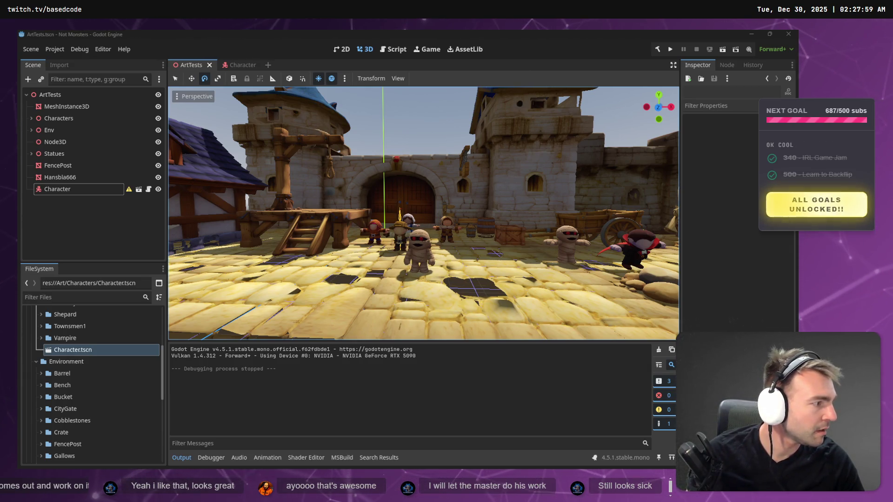
left_click(343, 238)
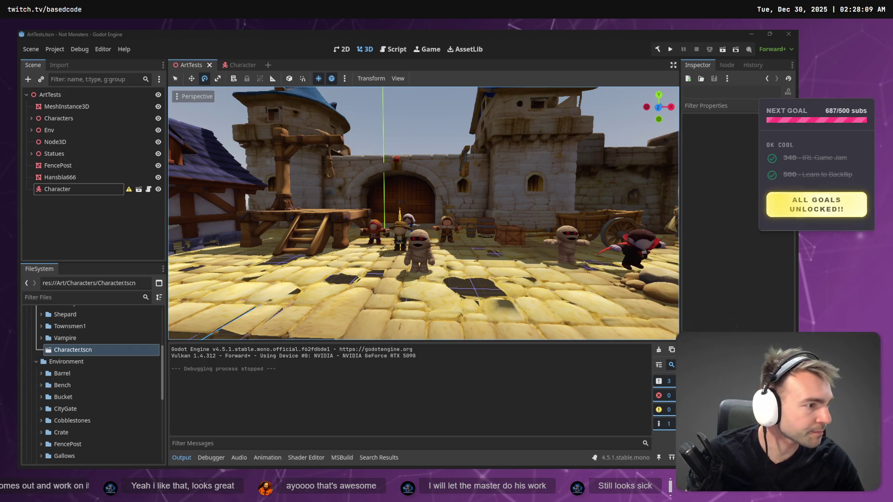
key("alt+Tab")
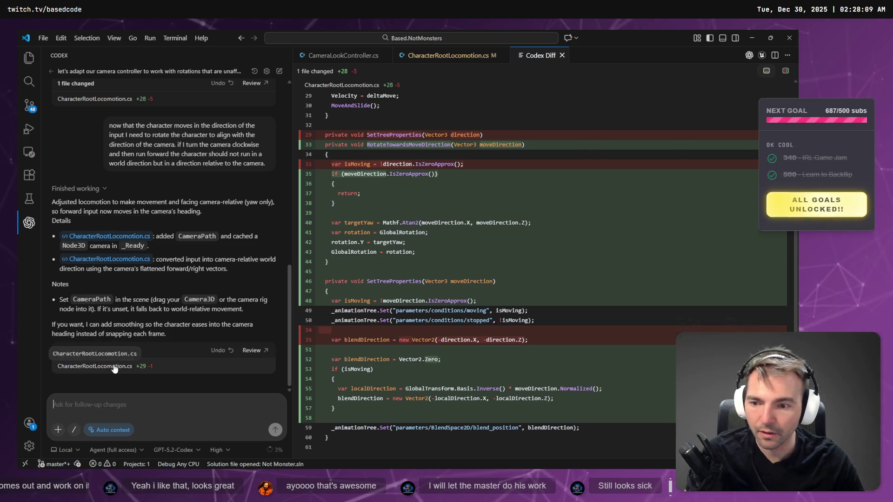
Step: Scroll through Codex's GetCameraRelativeDirection diff for CharacterRootLocomotion.cs
left_click(114, 367)
left_click(226, 364)
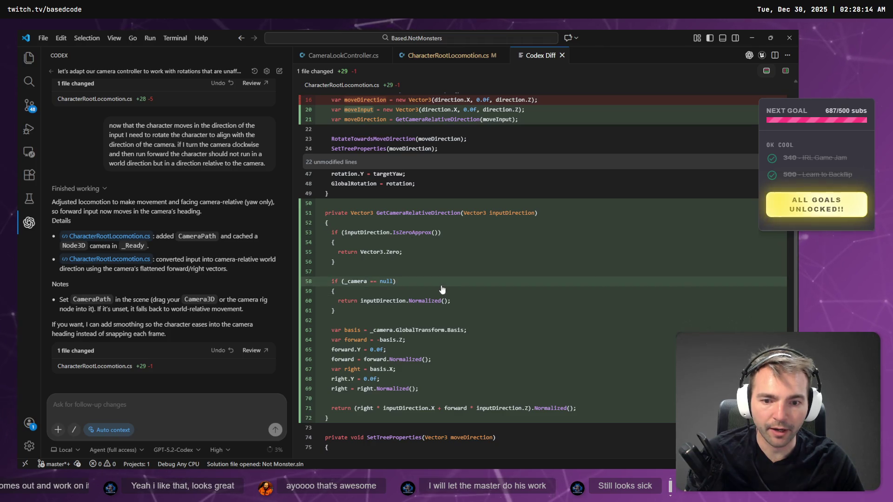
scroll(446, 287, "up", 5)
scroll(474, 295, "down", 5)
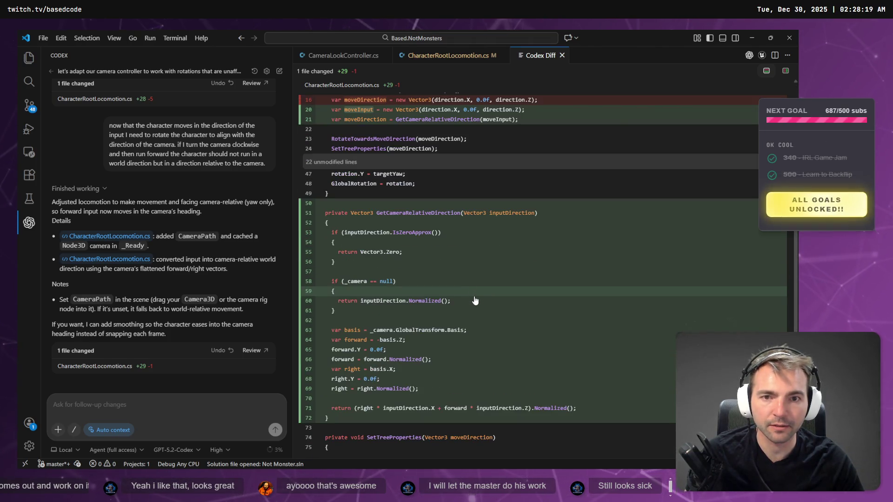
scroll(509, 162, "up", 5)
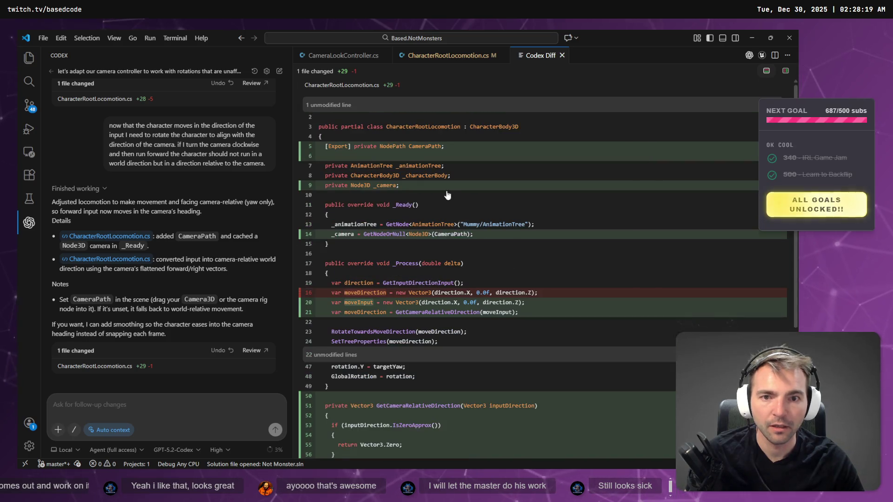
scroll(462, 359, "down", 5)
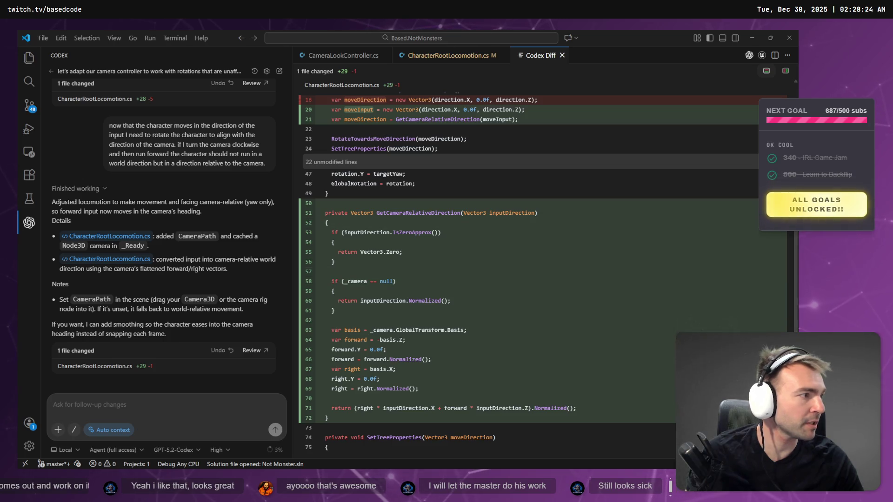
key("alt+Tab")
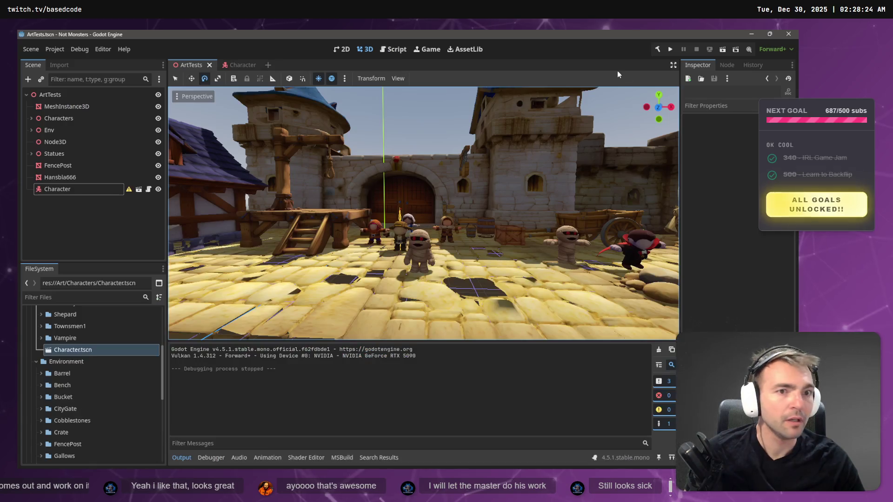
Step: Play-test the camera-relative mummy movement in the current scene, stop the game, and rebuild the .NET project
key("F5")
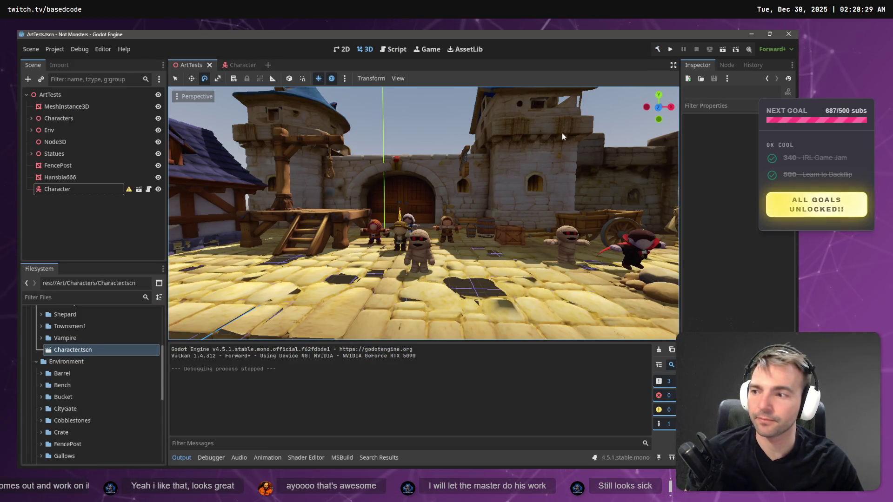
left_click(672, 50)
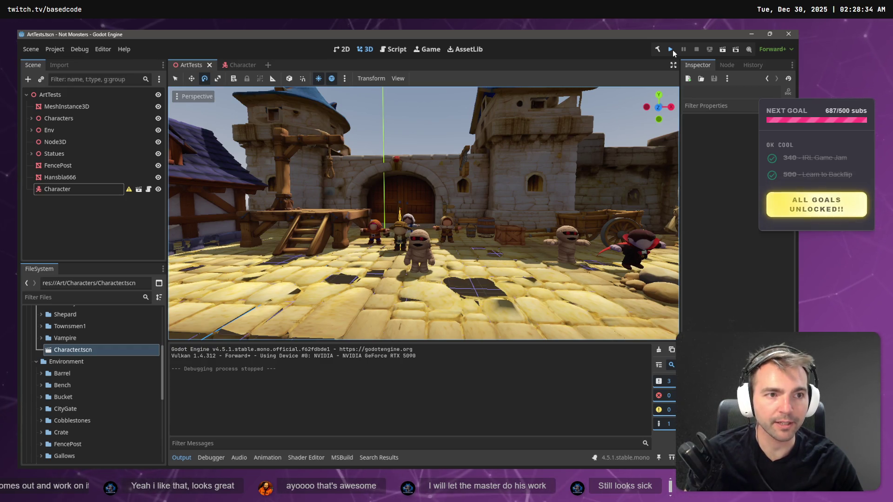
left_click(723, 51)
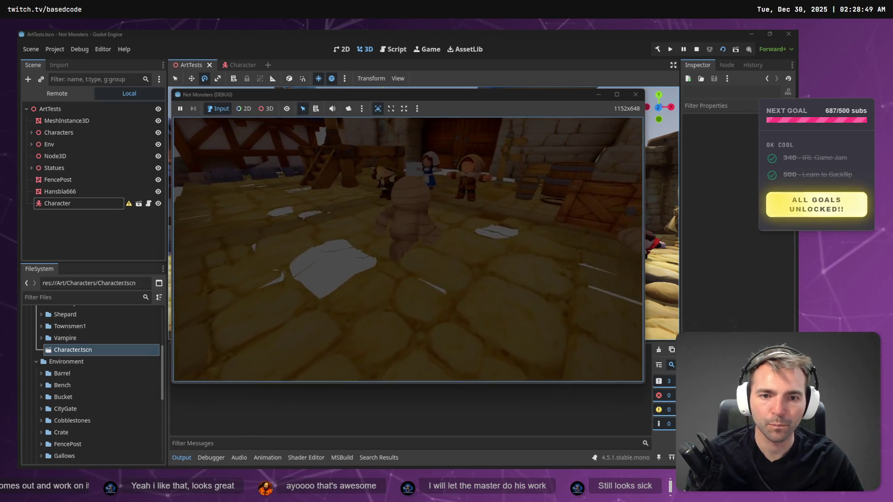
key("Escape")
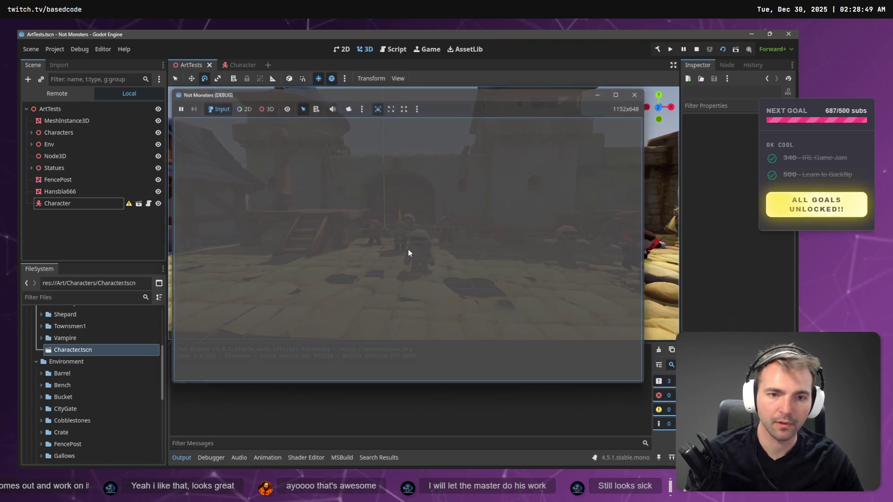
left_click(658, 50)
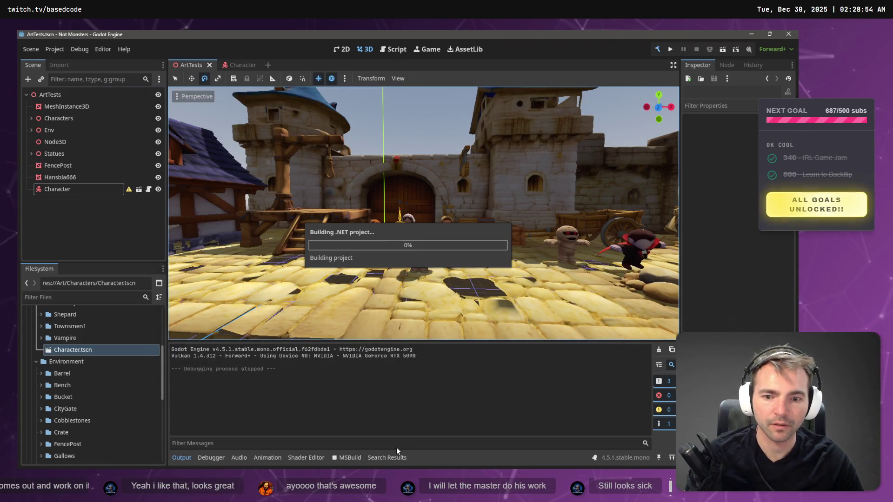
key("alt+Tab")
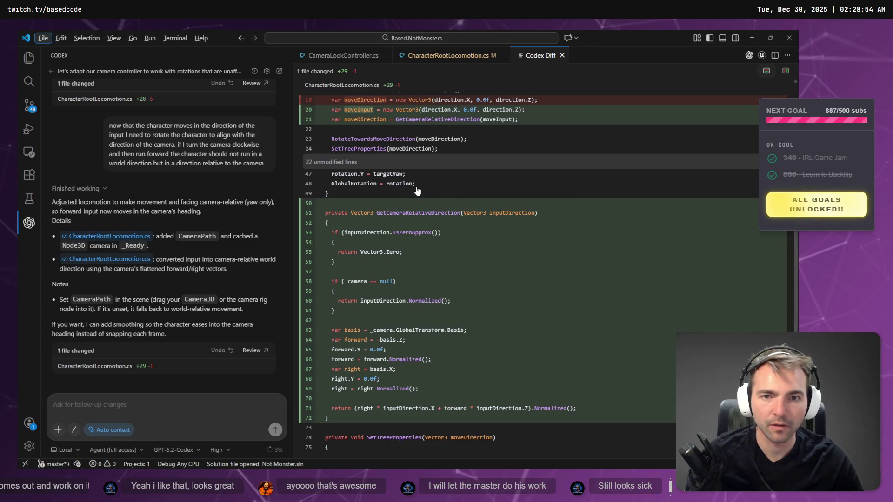
Step: Open CharacterRootLocomotion.cs from the Codex diff and select the GetCameraRelativeDirection method name
left_click(496, 55)
left_click(539, 55)
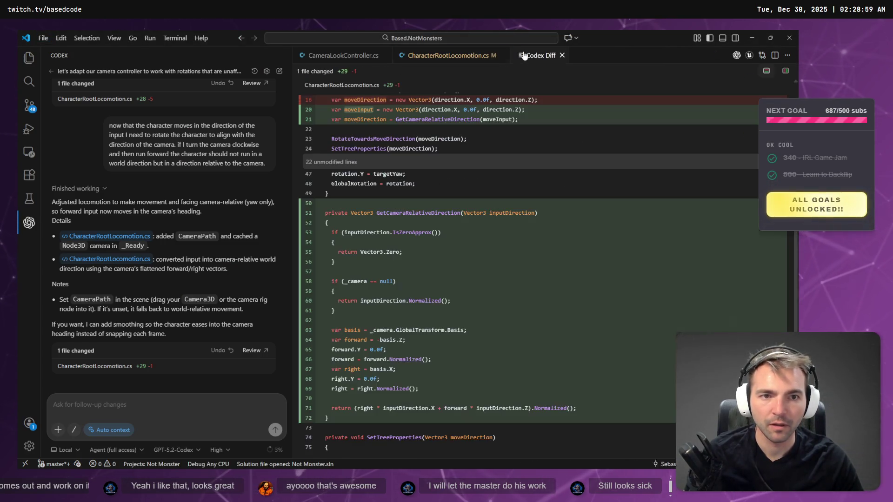
key("ctrl+Tab")
scroll(373, 259, "down", 10)
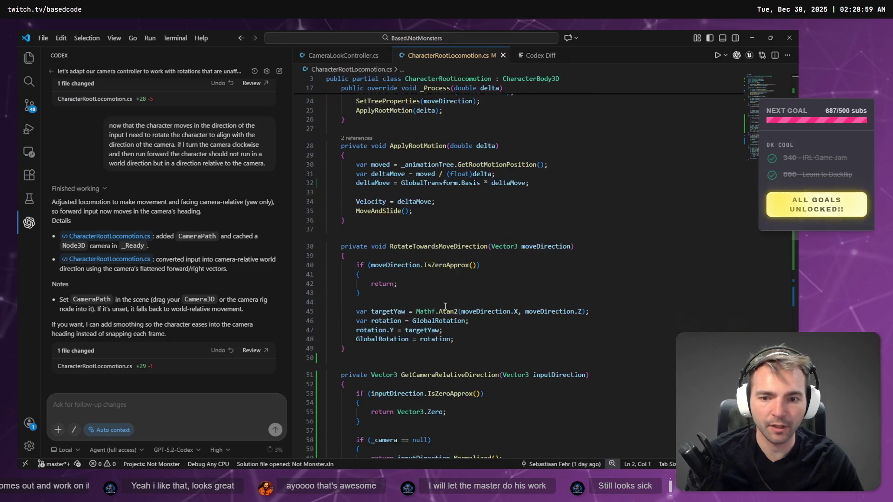
scroll(373, 259, "down", 3)
double_click(420, 191)
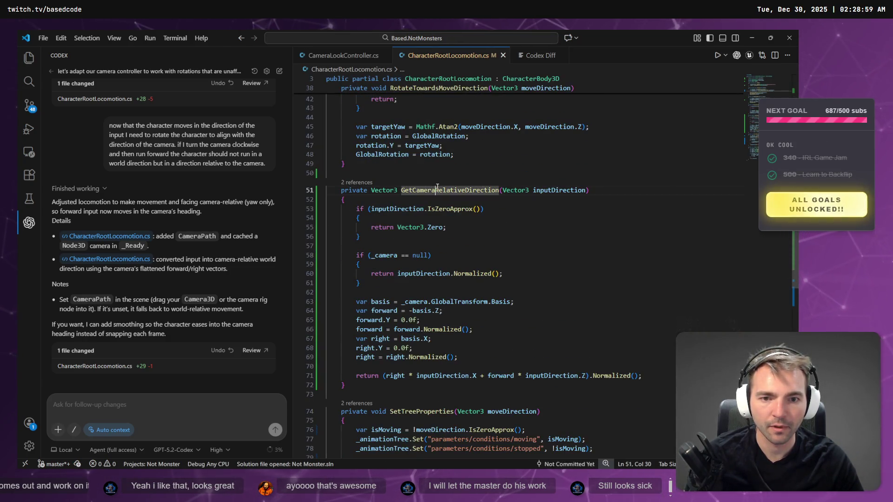
scroll(419, 159, "down", 2)
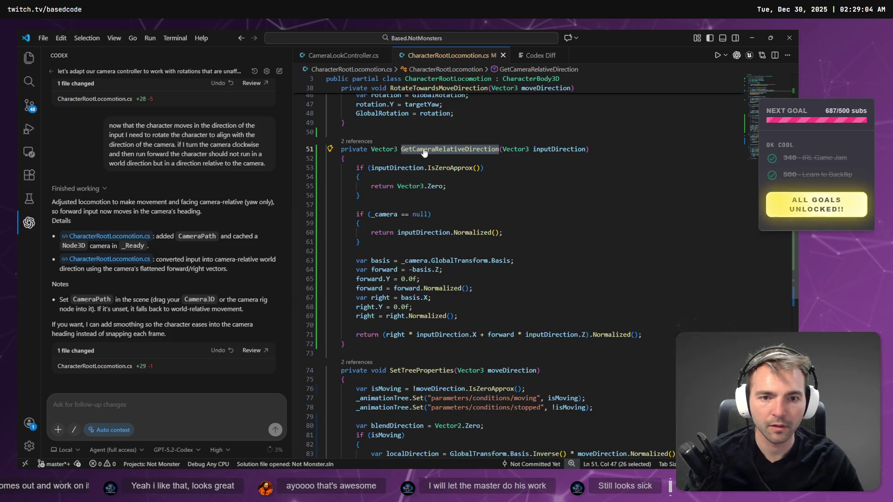
Step: Find where GetCameraRelativeDirection is called in _Process and highlight the moveDirection assignment
key("ctrl+f")
scroll(530, 225, "up", 2)
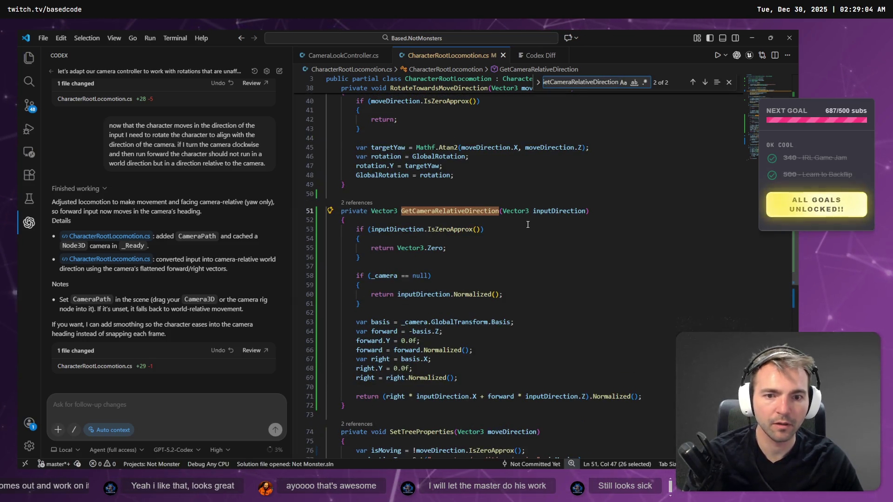
key("Return")
scroll(465, 232, "down", 2)
left_click(386, 229)
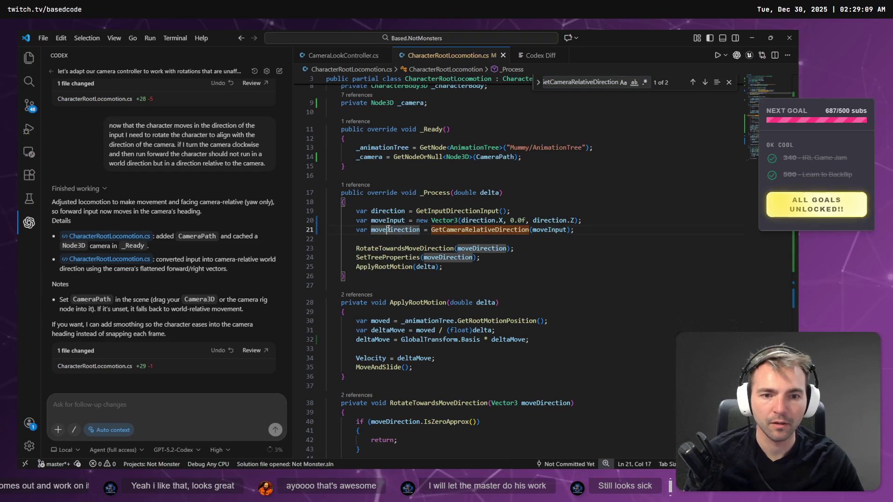
double_click(387, 229)
scroll(448, 237, "down", 2)
scroll(521, 201, "down", 5)
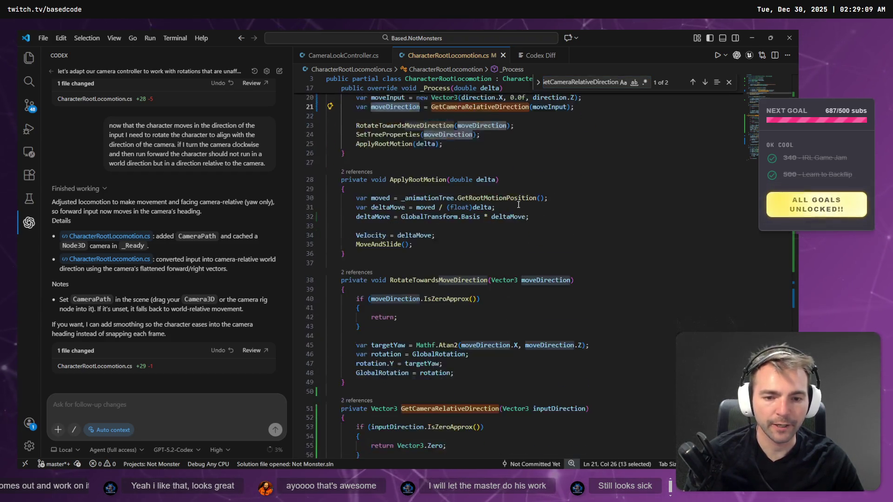
scroll(437, 168, "up", 5)
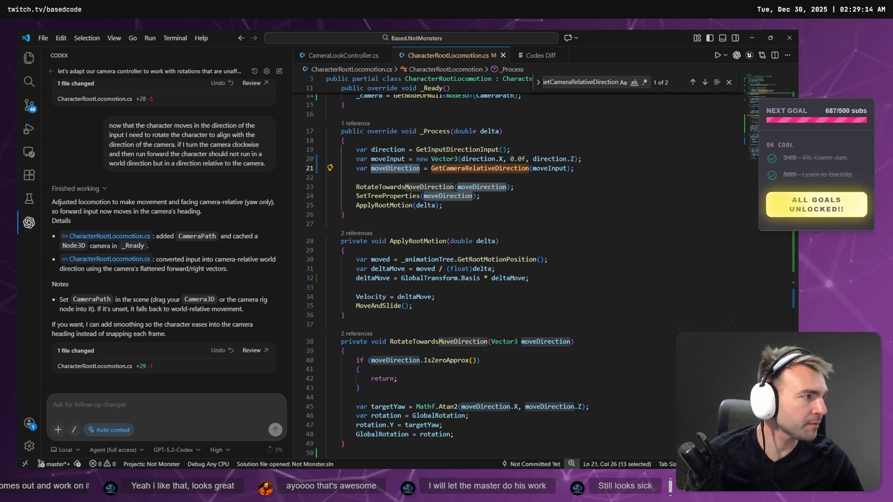
key("alt+Tab")
Step: Turn the statue model, enable Automatic rotation, and compare it with the enlarged reference image
left_click_drag(408, 335, 321, 338)
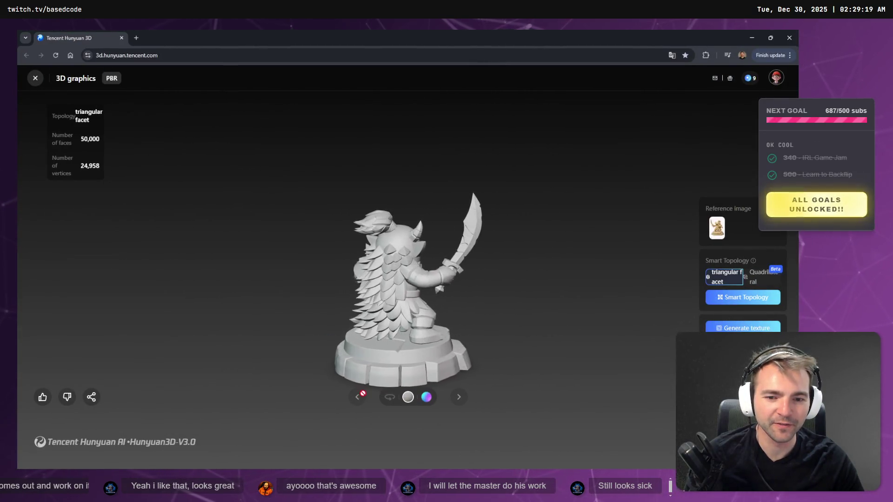
left_click(390, 403)
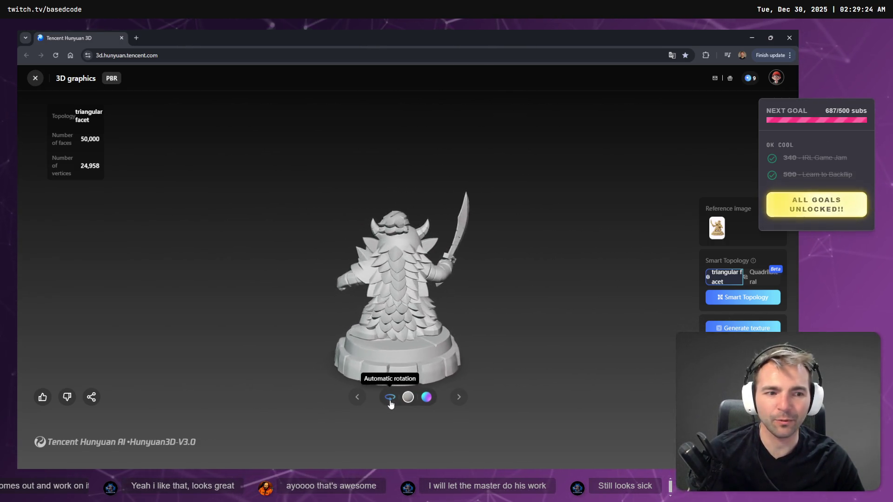
left_click(717, 228)
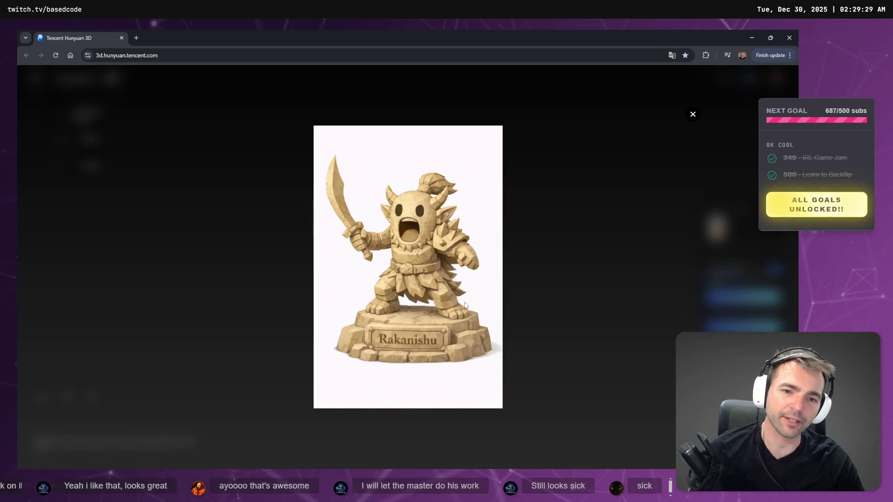
left_click(521, 284)
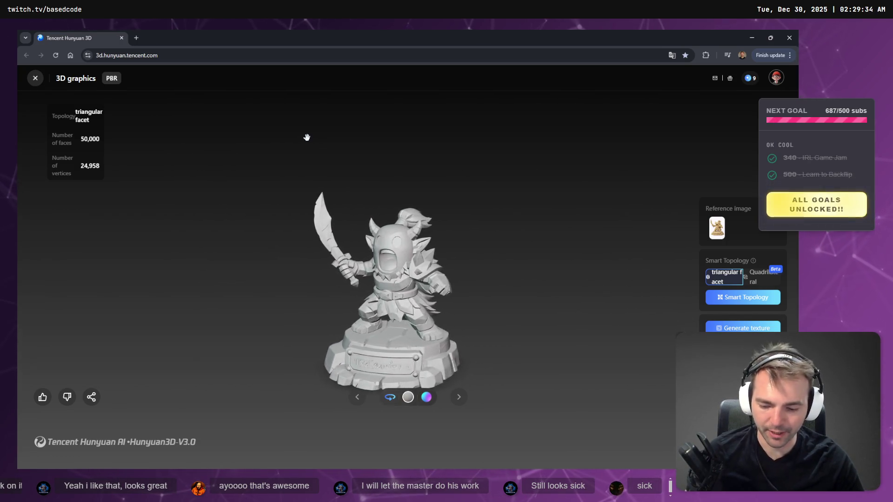
Step: Glance through the Chrome history, close it, and return to the code editor
key("ctrl+h")
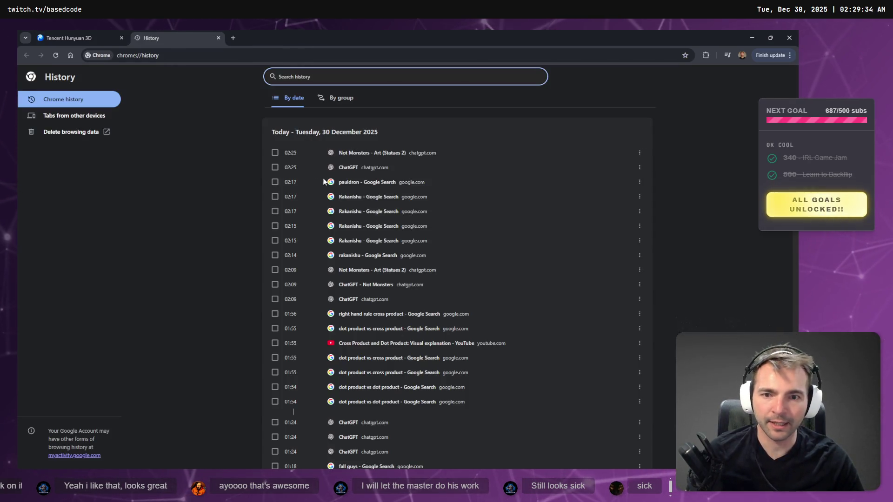
scroll(372, 246, "down", 4)
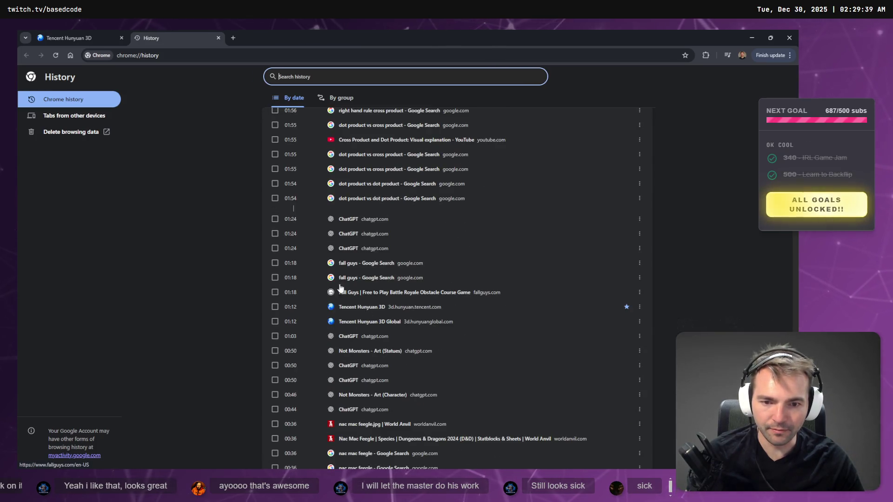
key("ctrl+w")
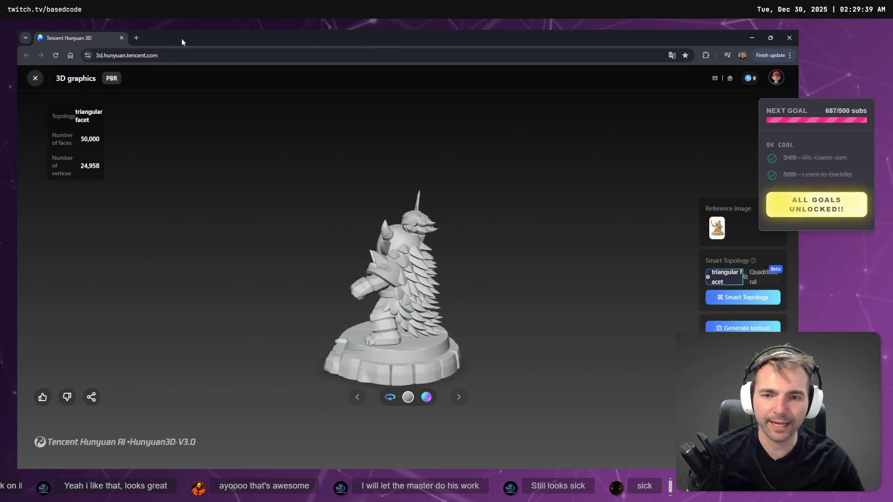
key("alt+Tab")
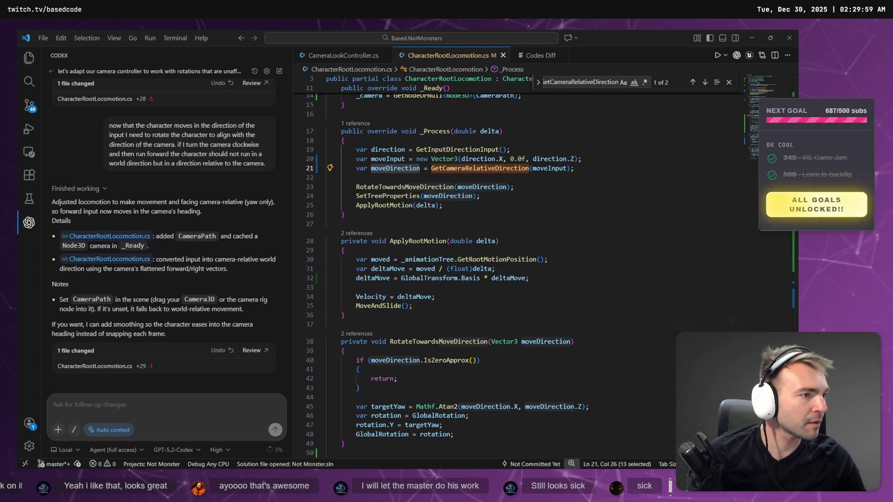
Step: Switch to the ChatGPT Art (Statues 2) chat and scroll up to the Rakanishu statue image
key("alt+Tab")
scroll(462, 259, "up", 5)
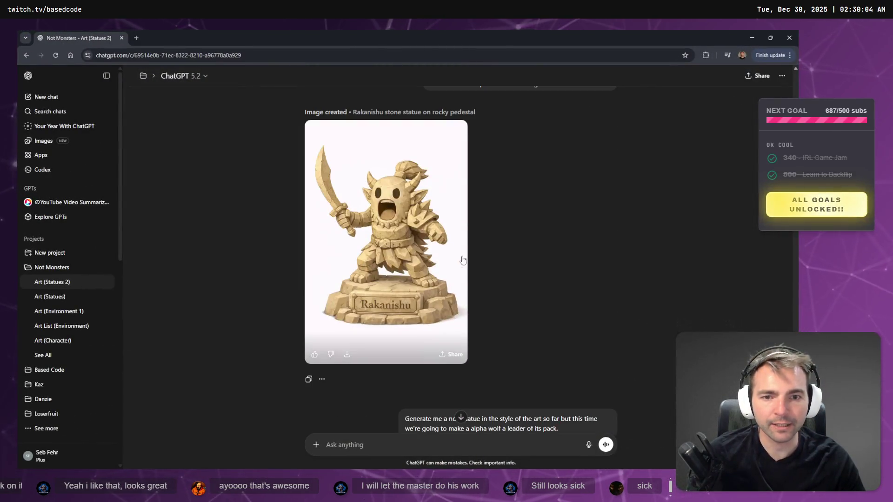
Step: Send an edit of the Rakanishu image with the request 'remove this character's Cape'
left_click(460, 259)
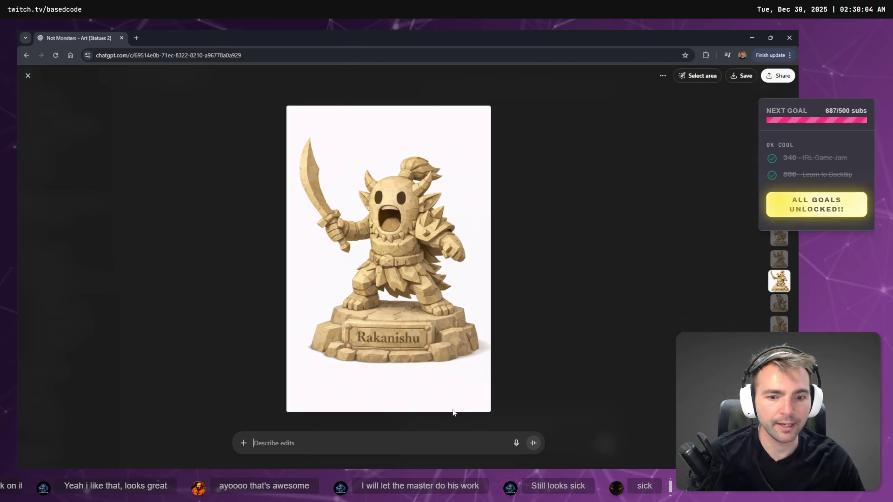
left_click(430, 439)
key("super+h")
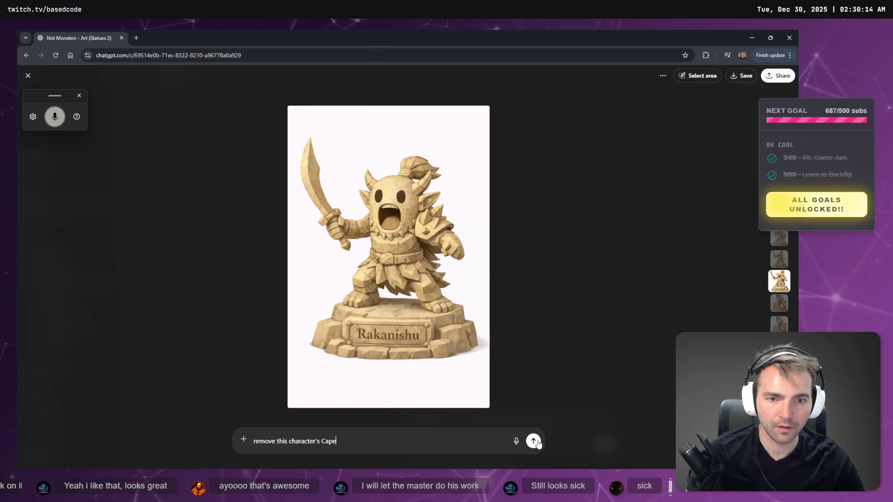
left_click(535, 442)
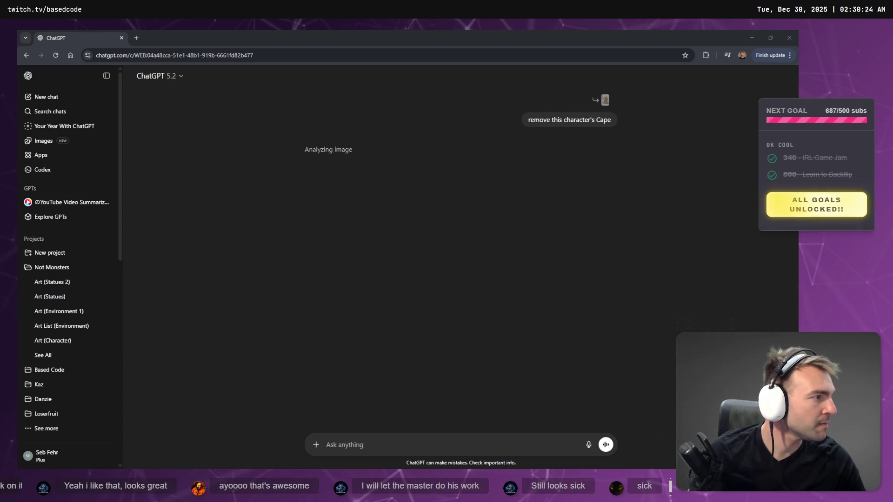
Step: Minimize the browser, check on the image edit's progress, and return to the code editor
left_click(625, 153)
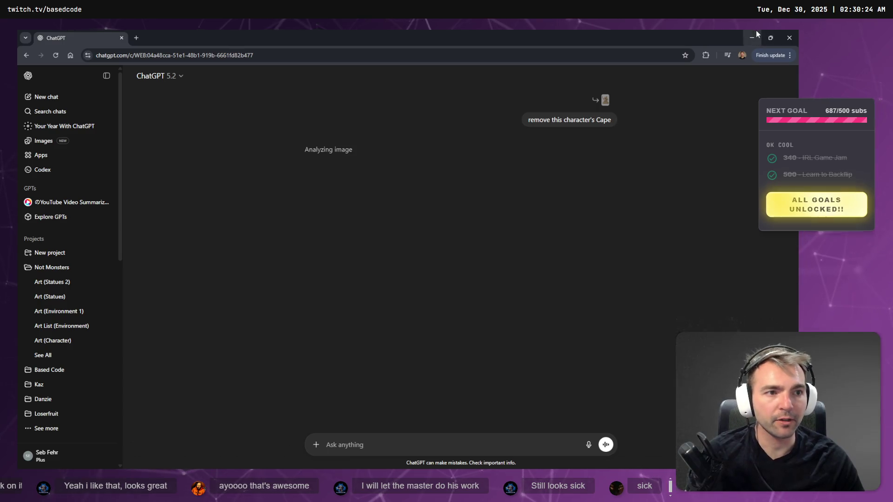
left_click(752, 37)
key("alt+Tab")
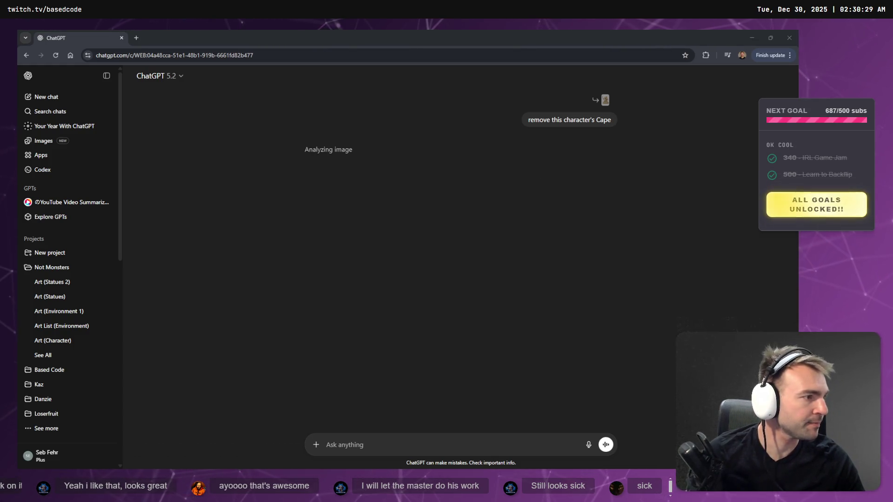
key("alt+Tab")
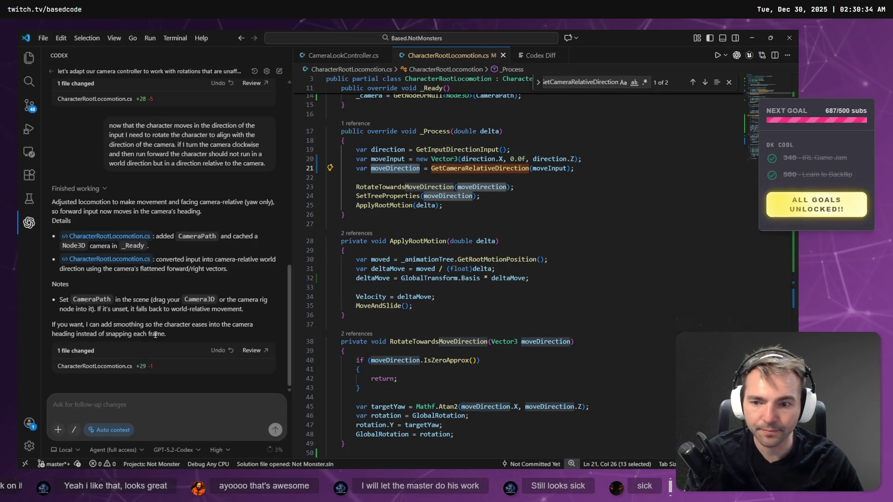
Step: Review the camera-relative movement changes in CharacterRootLocomotion.cs
left_click(79, 364)
scroll(468, 284, "down", 5)
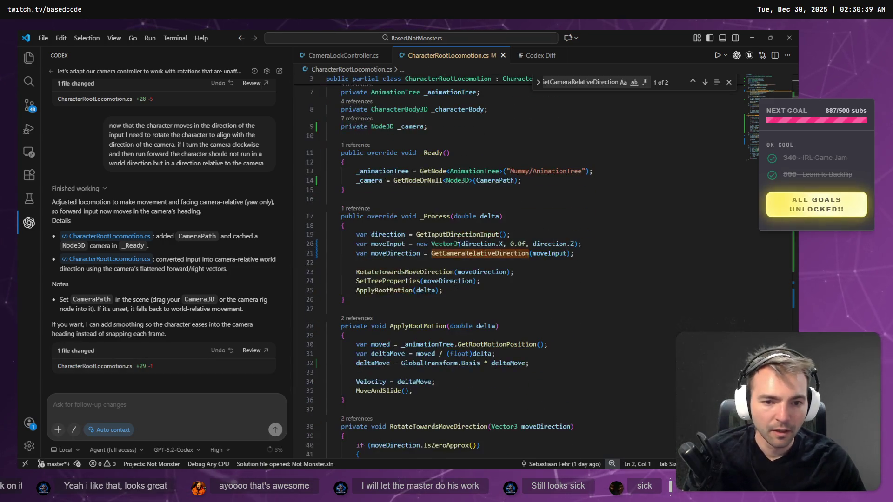
scroll(469, 283, "down", 10)
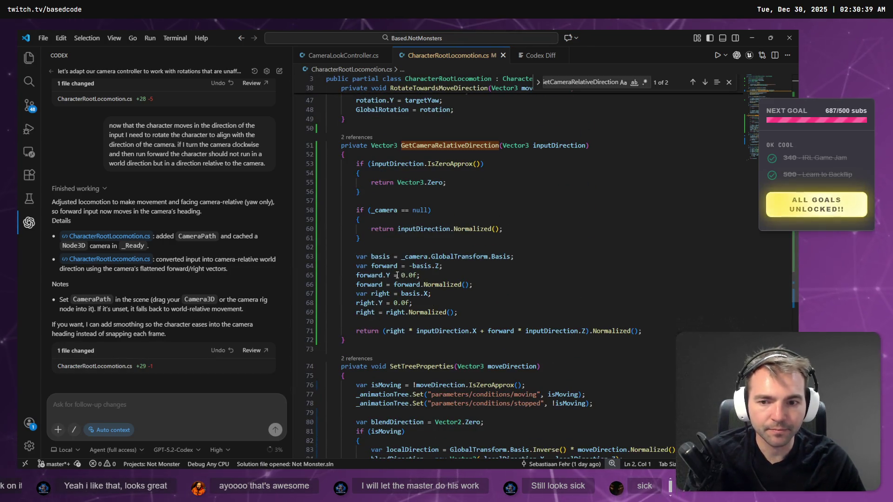
scroll(221, 222, "up", 3)
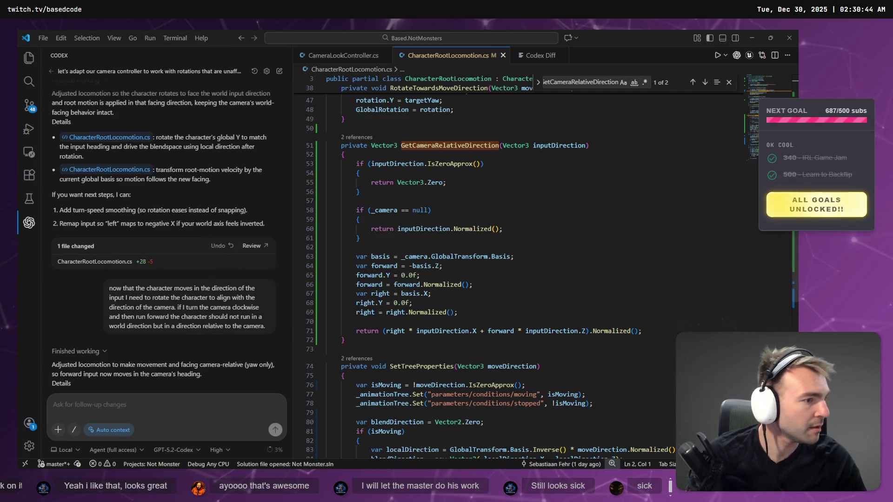
Step: Discard the unstaged CharacterRootLocomotion.cs changes in Fork and return to VS Code
key("alt+Tab")
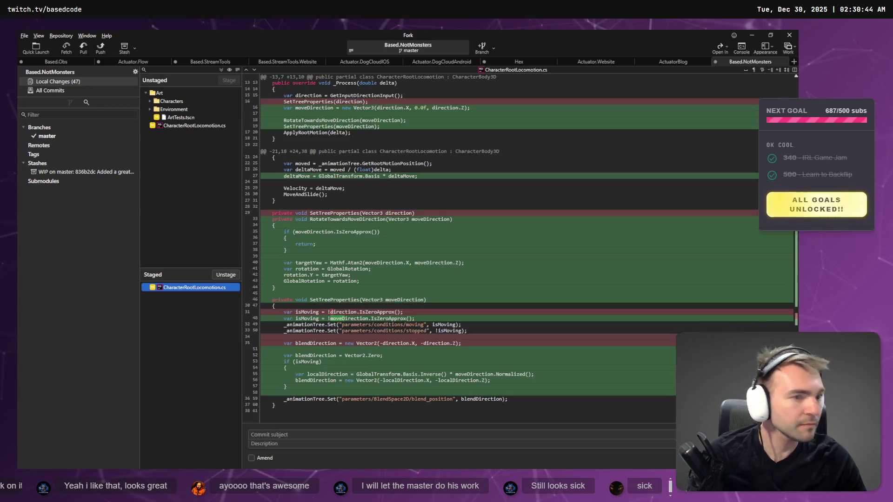
left_click(206, 125)
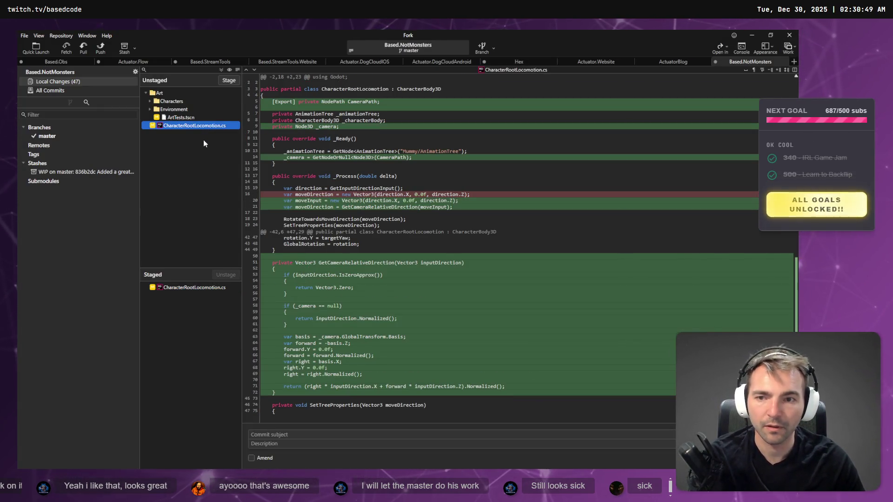
key("Delete")
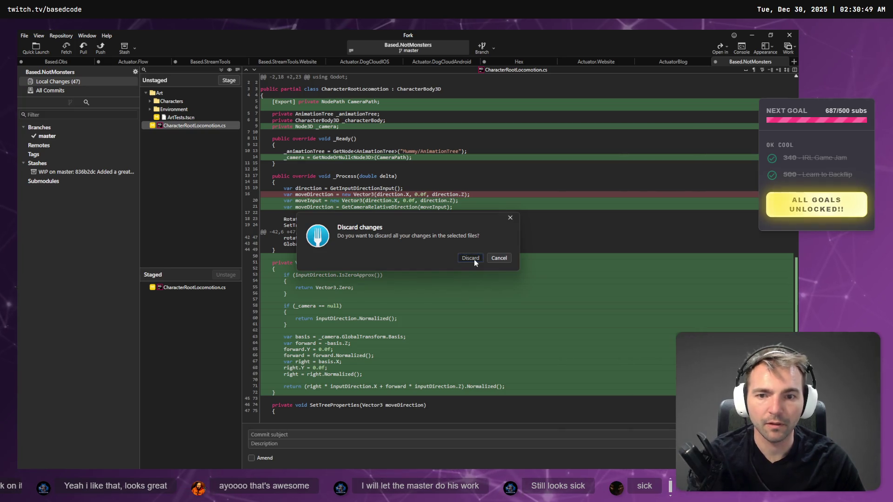
left_click(470, 258)
key("alt+Tab")
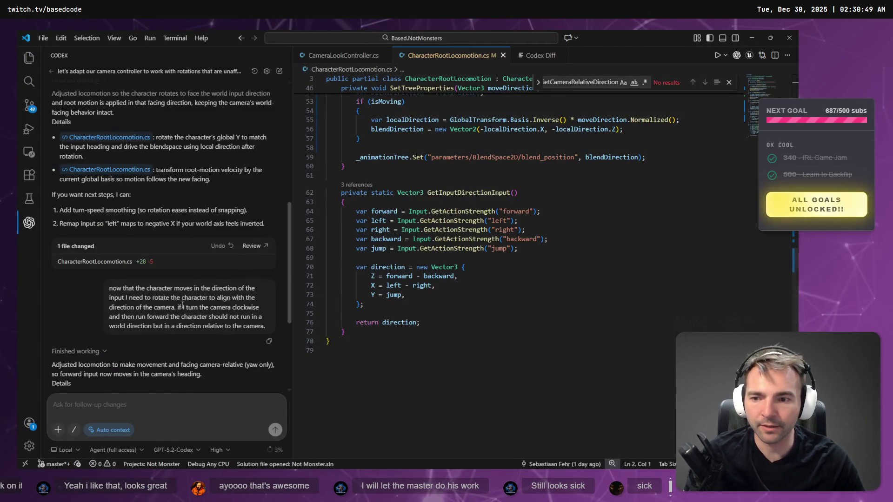
Step: Begin the Codex follow-up, dictating that the earlier changes were reverted because they didn't work
scroll(183, 306, "down", 3)
left_click_drag(266, 243, 84, 200)
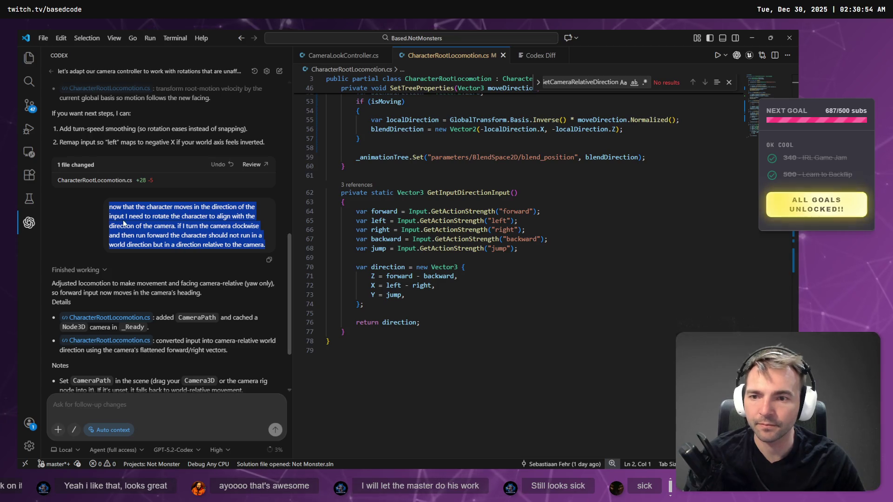
scroll(129, 226, "down", 3)
scroll(157, 321, "up", 3)
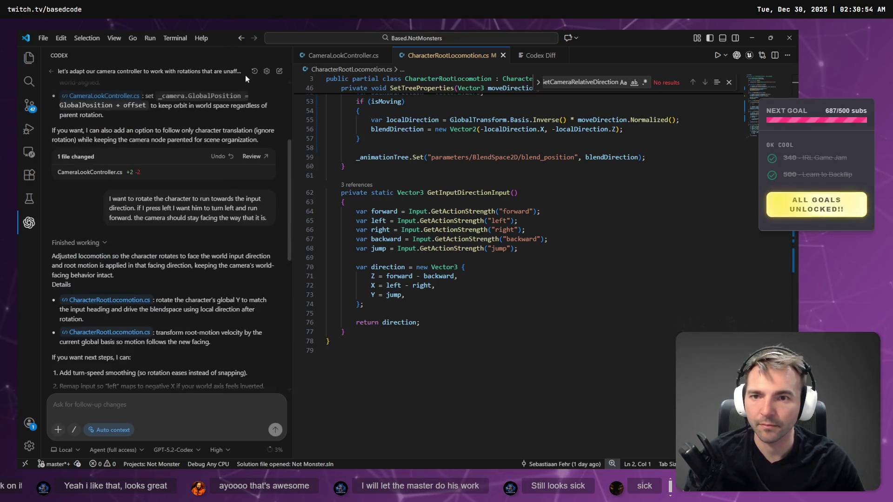
scroll(153, 353, "down", 3)
left_click(132, 407)
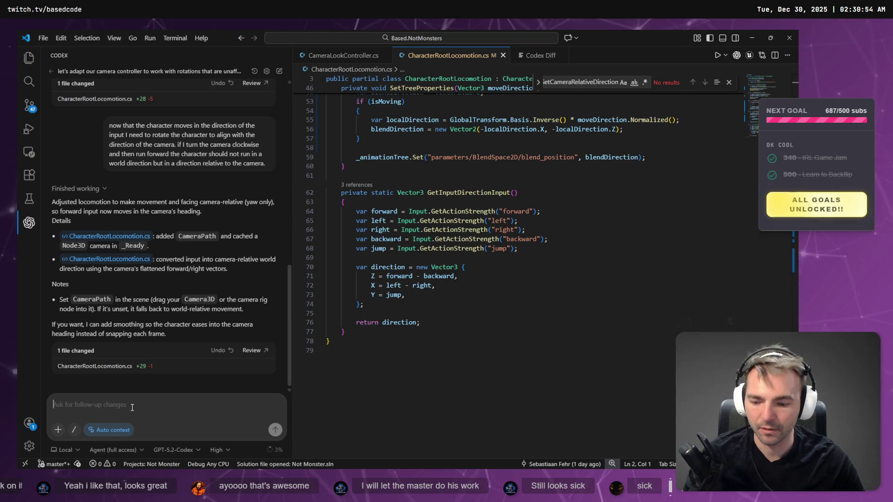
key("super+h")
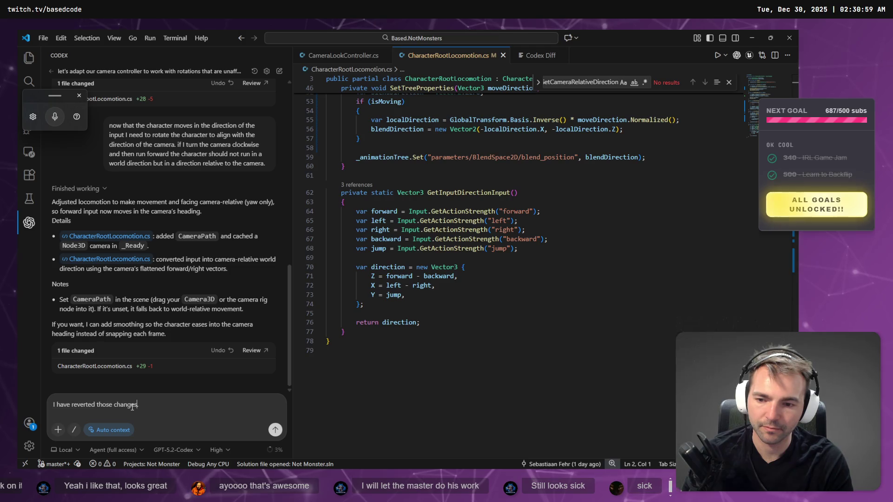
type(", they din")
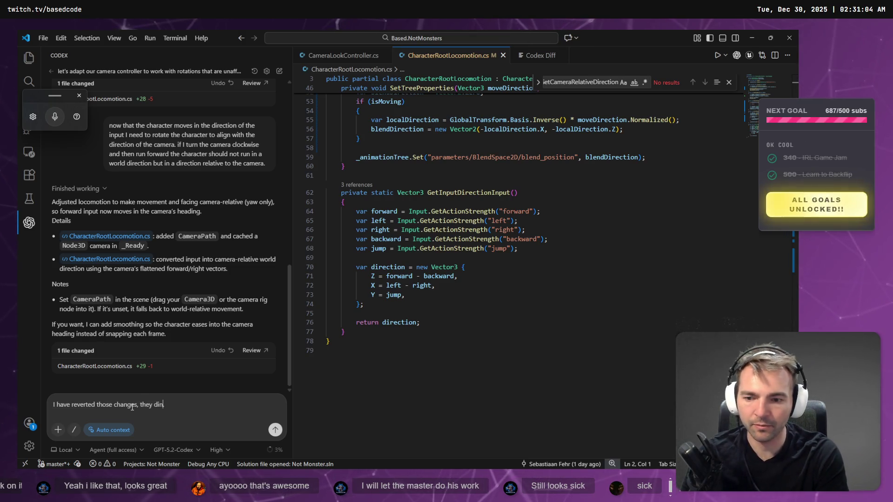
key("BackSpace")
type("dn't work.")
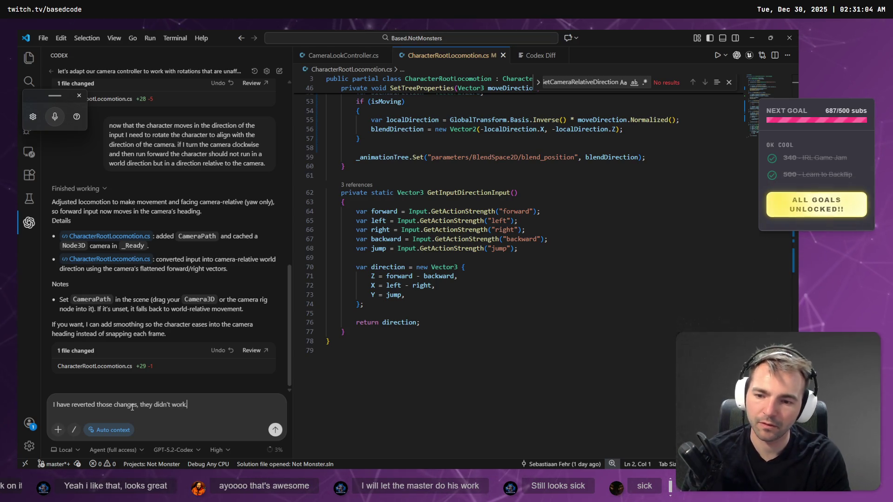
Step: Dictate a new line asking that the character's forward run follow the camera
key("shift+Return")
key("super+h")
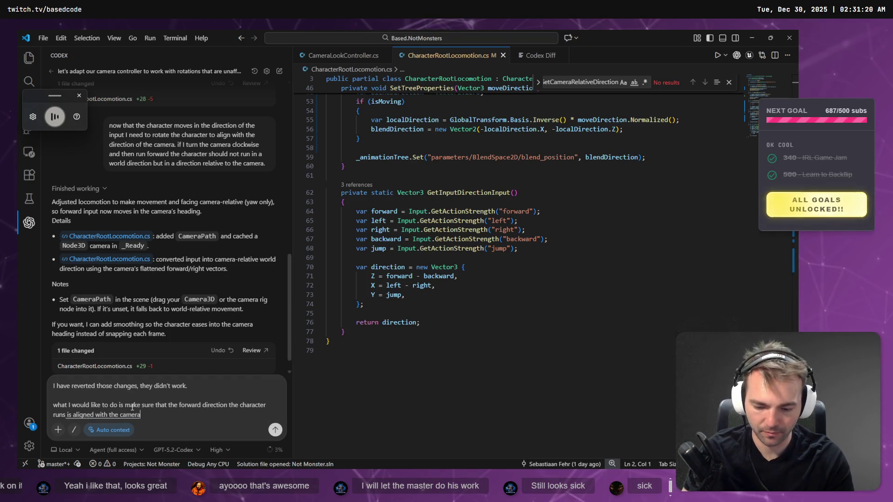
key("alt")
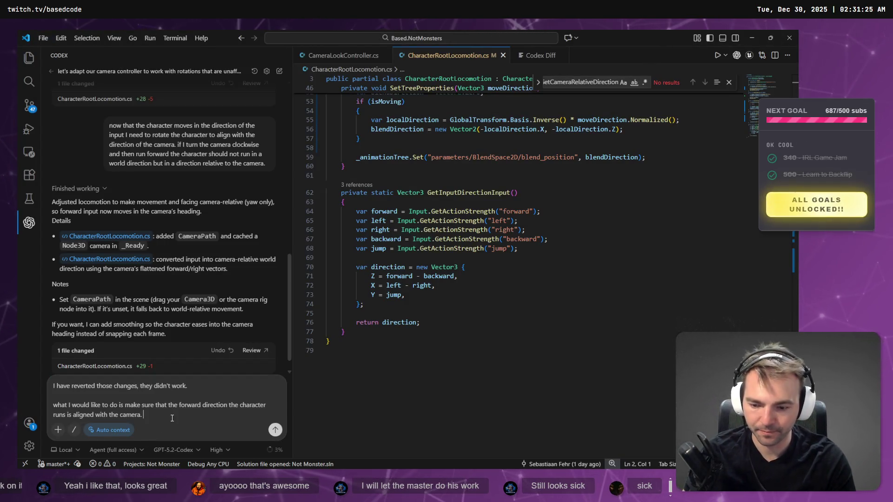
key("super+h")
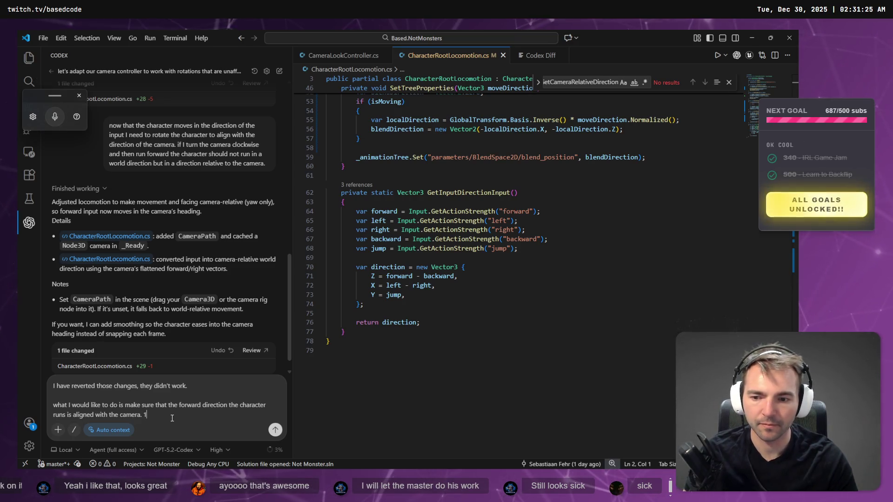
Step: Check the Strafe Behviour note on the tldraw board
key("alt+Tab")
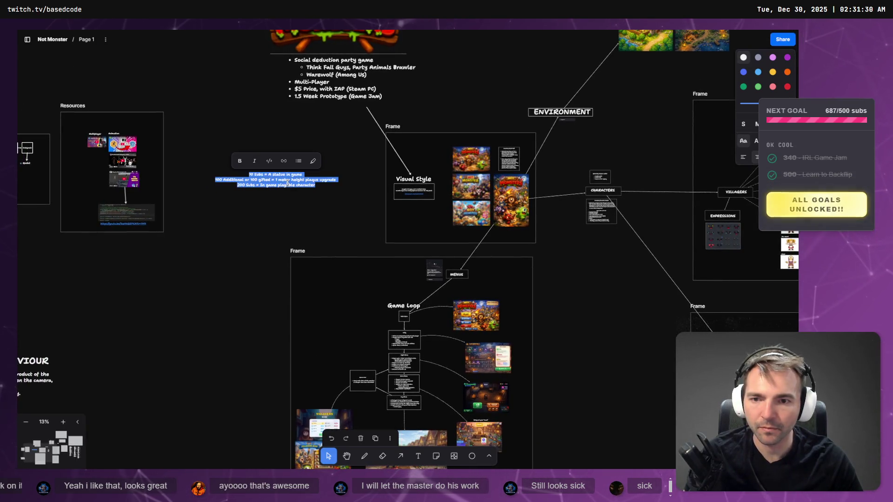
left_click(263, 212)
scroll(149, 303, "down", 3)
scroll(149, 303, "left", 5)
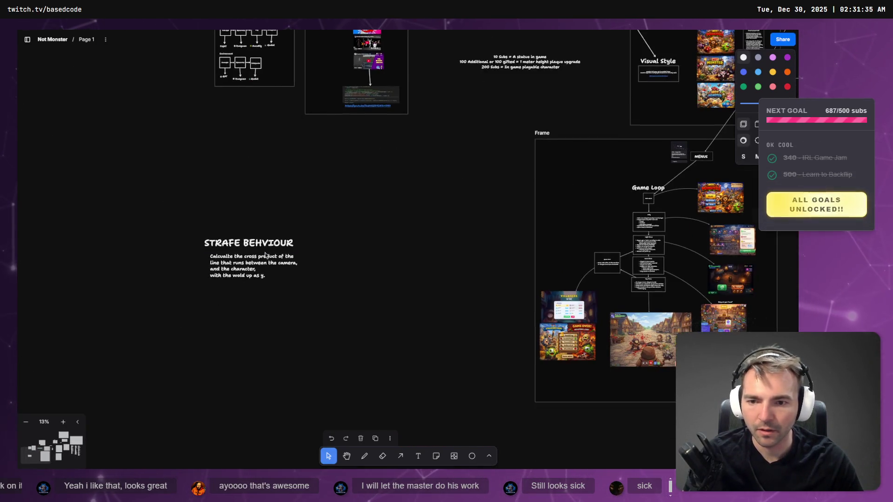
double_click(251, 263)
left_click(349, 273)
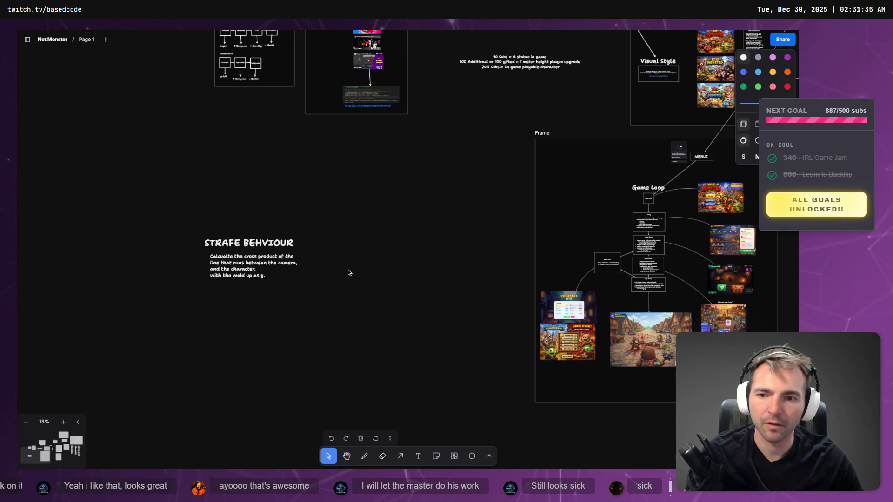
key("alt+Tab")
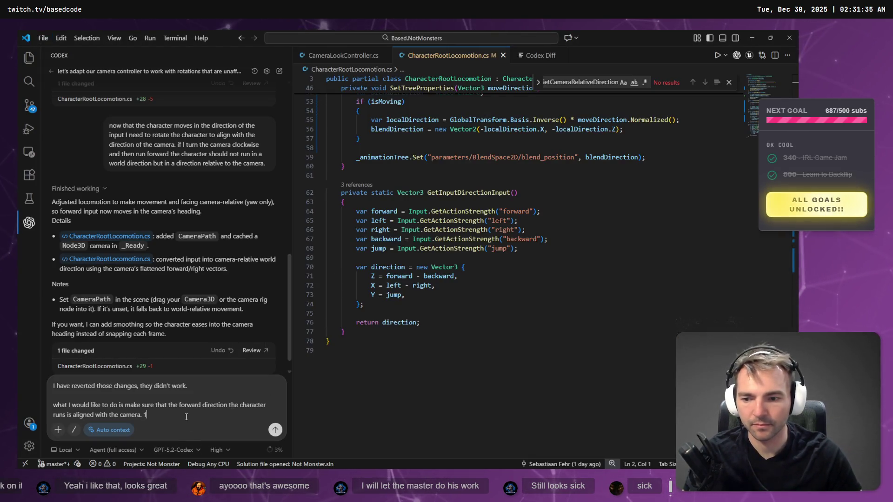
Step: Add 'we can achieve this by' and paste the cross-product explanation from the board
key("BackSpace")
key("shift+Return")
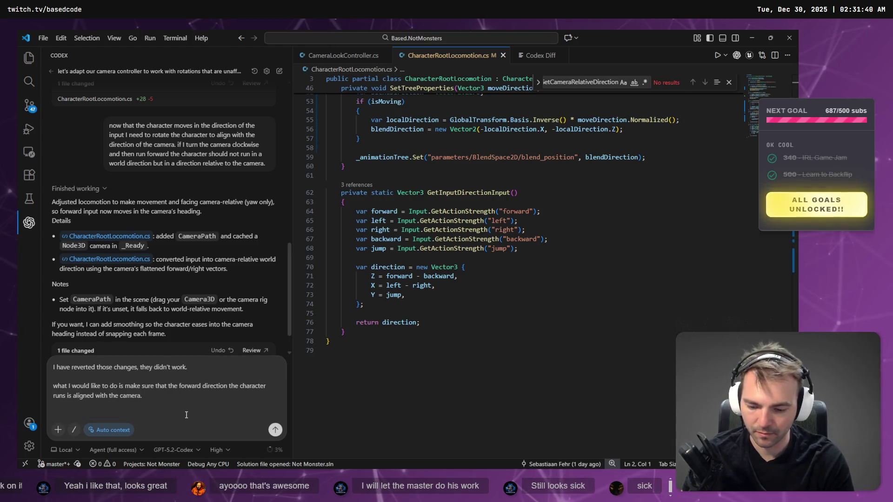
key("super+h")
type("we can achieve this")
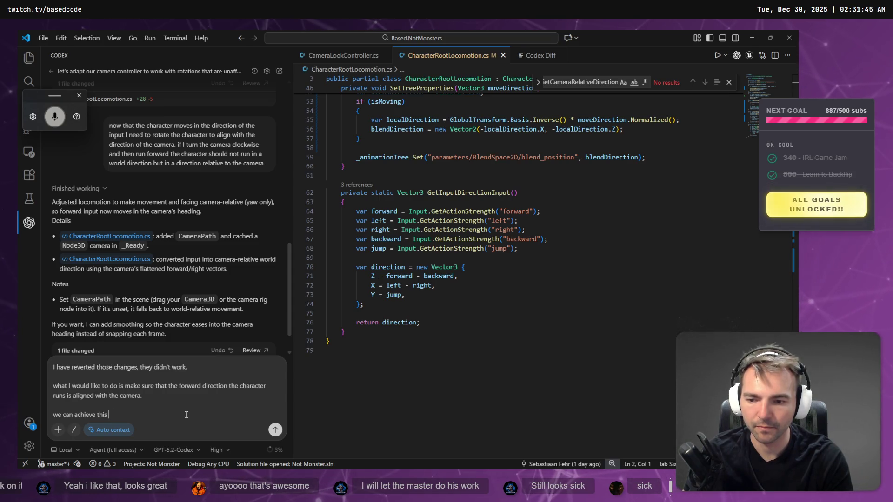
key("BackSpace")
key("BackSpace")
type("y")
type(":")
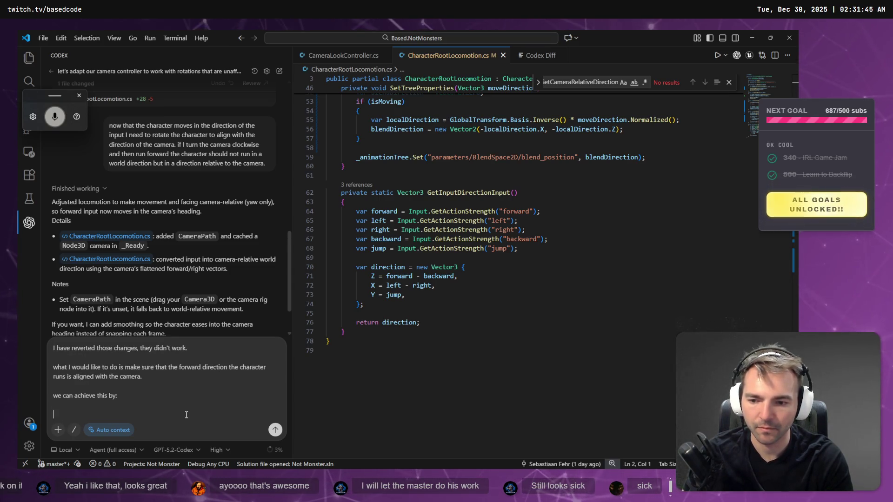
scroll(186, 415, "up", 1)
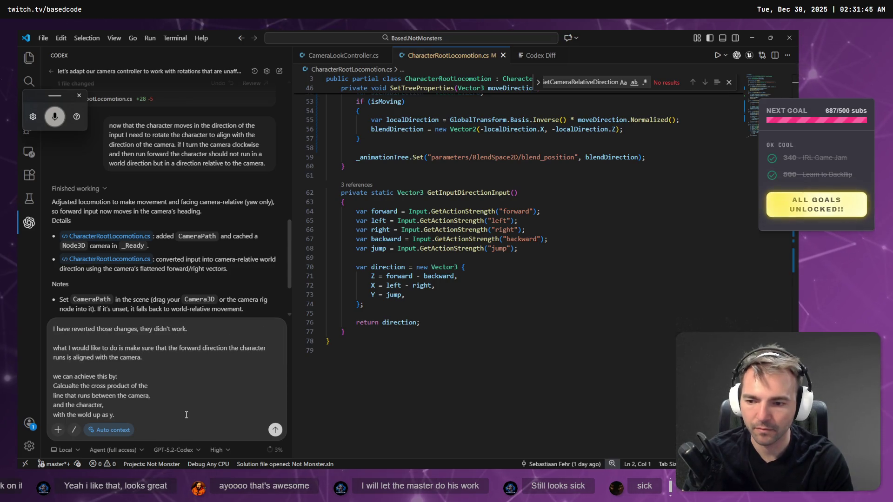
key("BackSpace")
Step: Dictate the closing line about moving the character forward, fix the wording, and send it
left_click(125, 413)
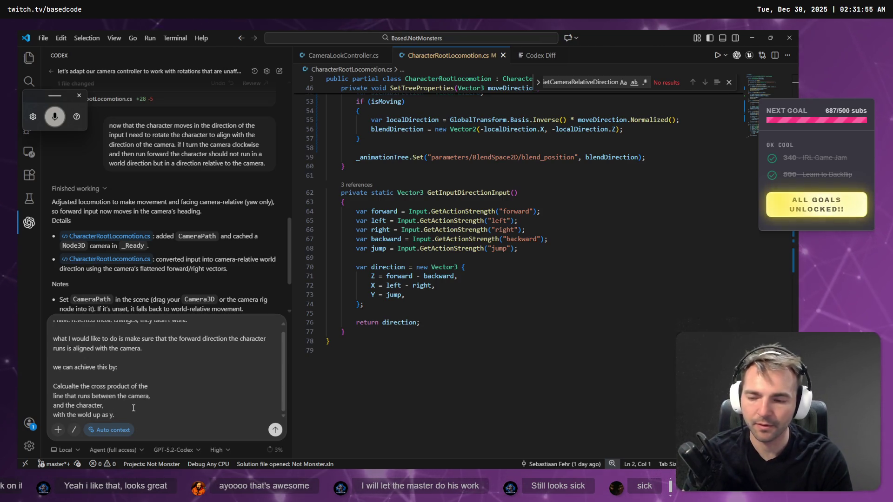
key("shift+Return")
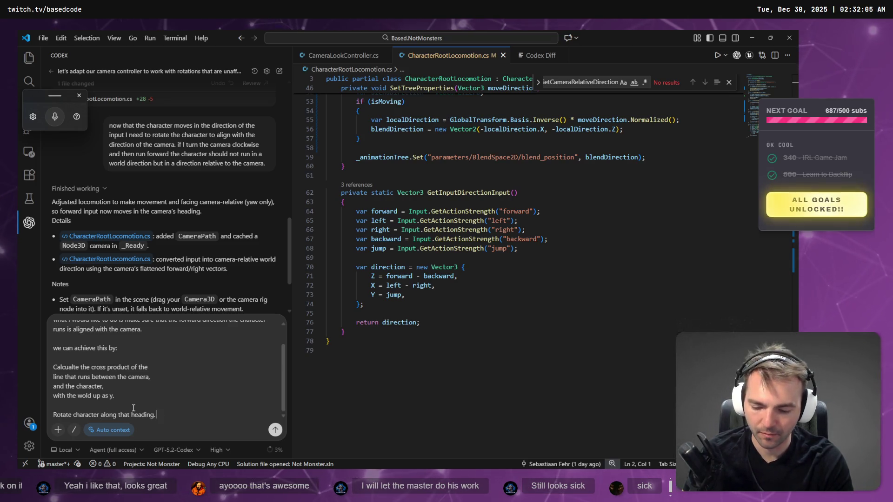
key("super+h")
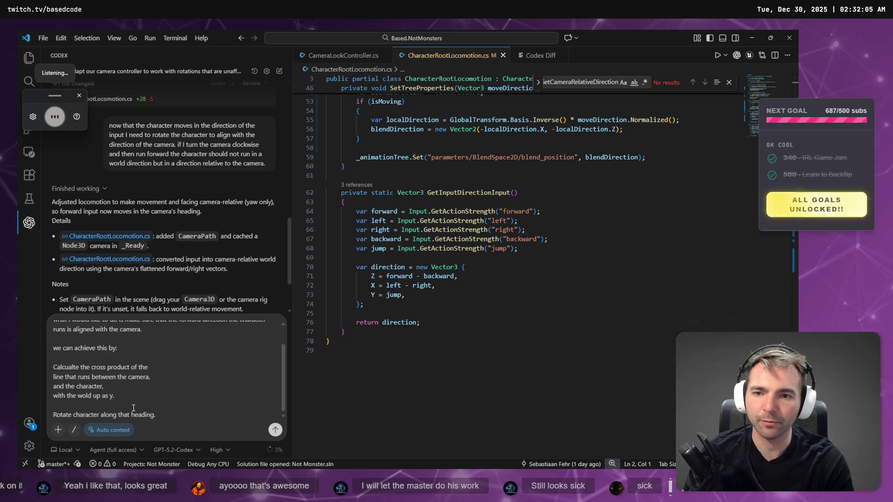
key("ctrl+BackSpace")
key("ctrl+BackSpace")
key("ctrl+BackSpace")
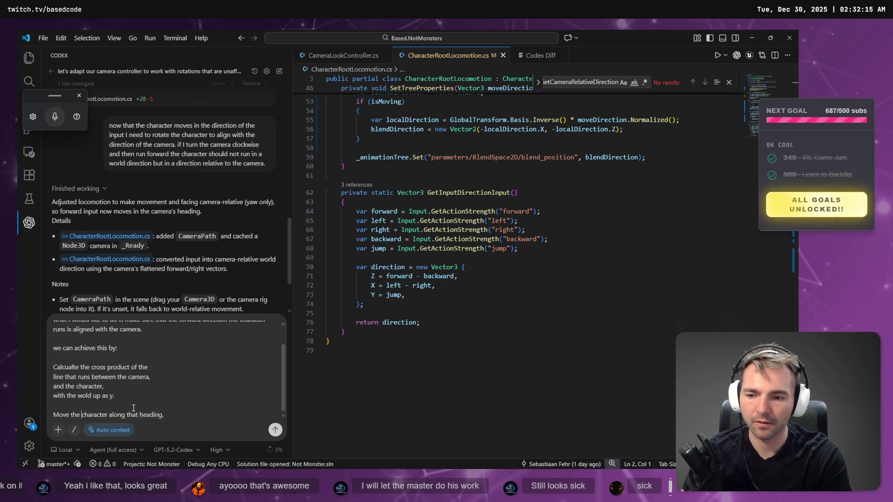
key("ctrl+Right")
type("forw")
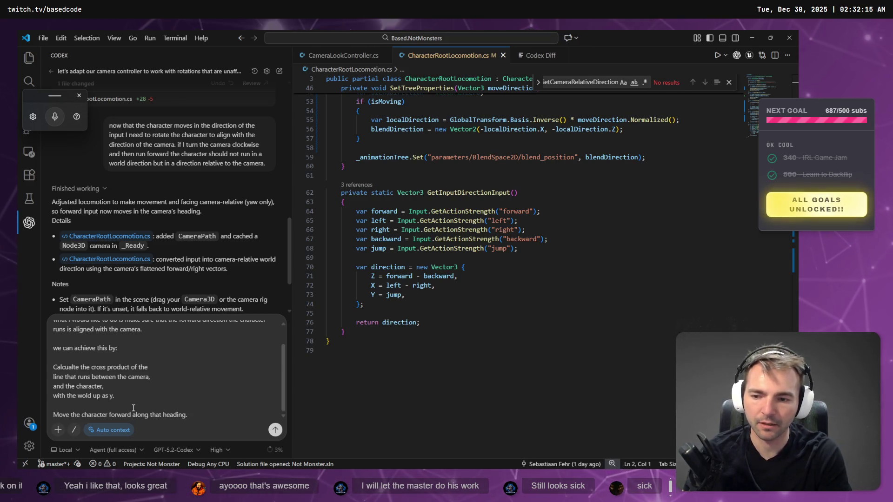
key("Return")
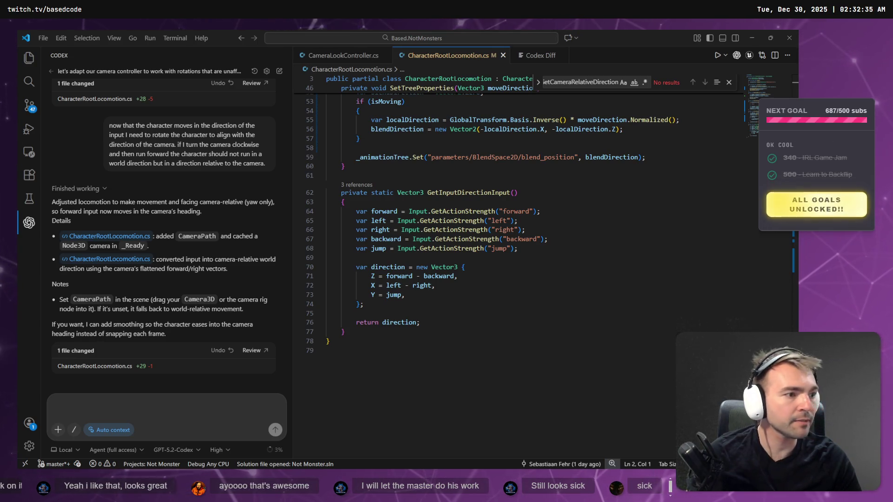
Step: View the Rakanishu image full size, then copy the low-poly wolf statue image from ChatGPT
key("alt+Tab")
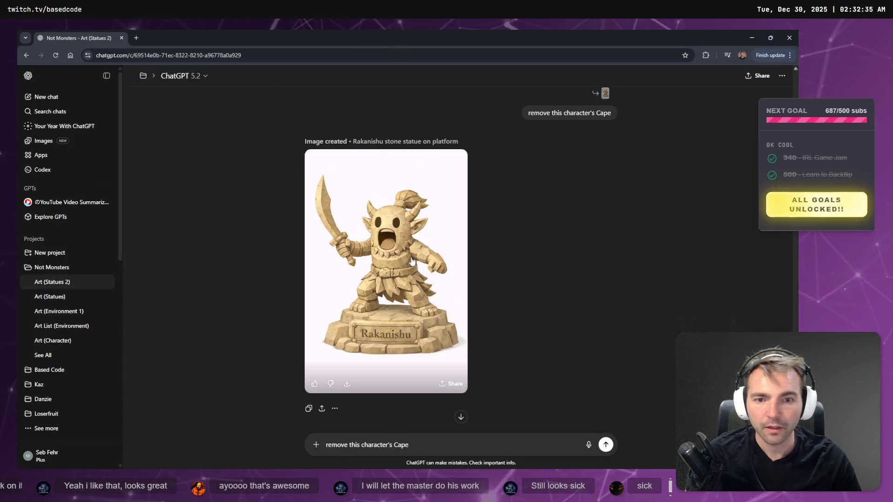
left_click(412, 261)
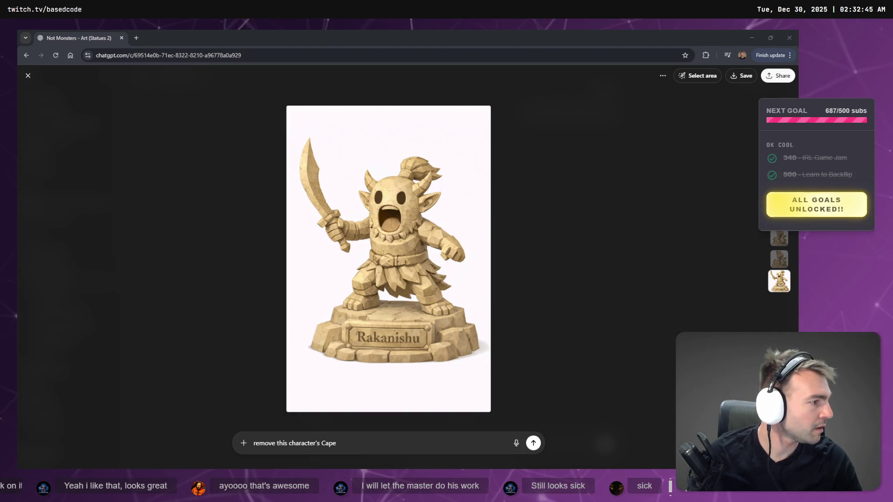
left_click(683, 267)
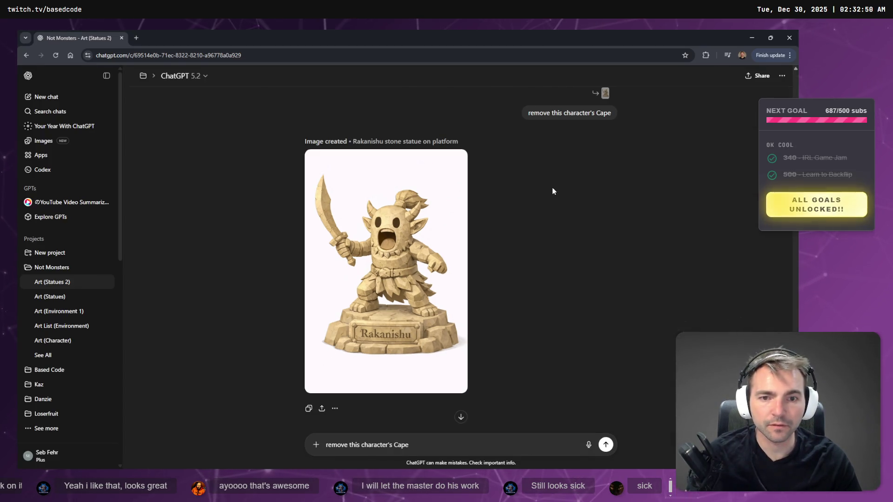
scroll(550, 194, "down", 1)
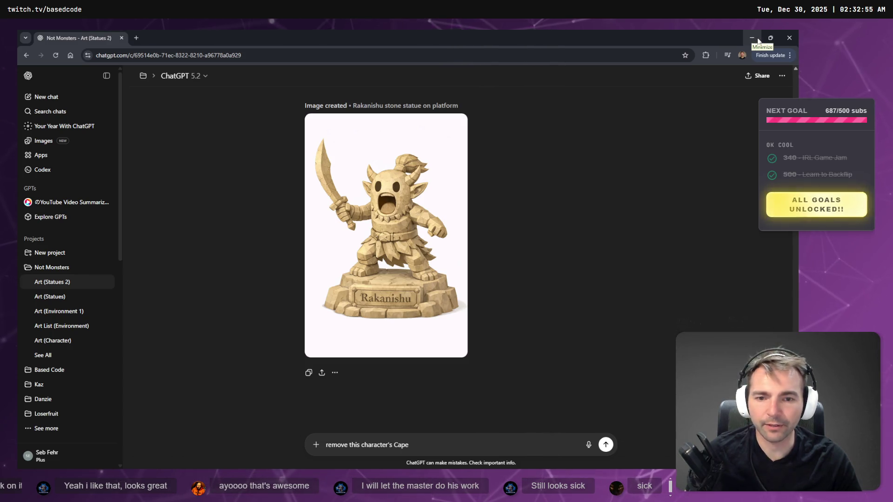
scroll(530, 272, "up", 8)
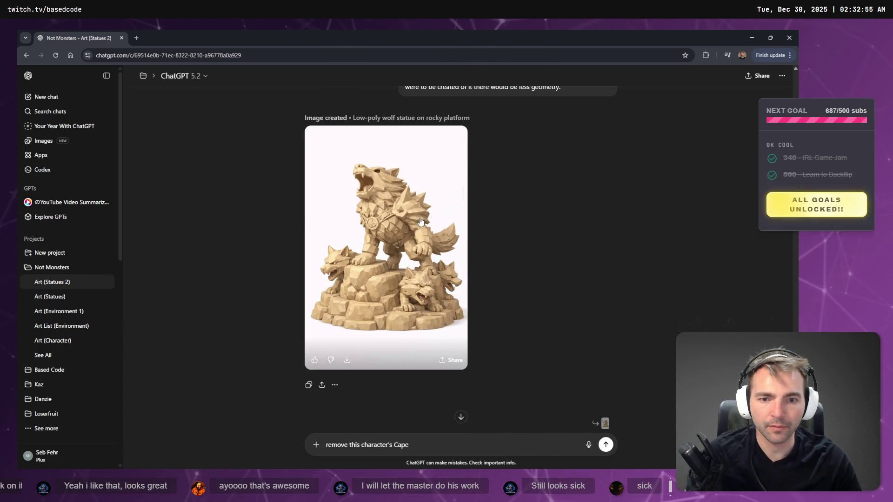
right_click(421, 220)
left_click(447, 252)
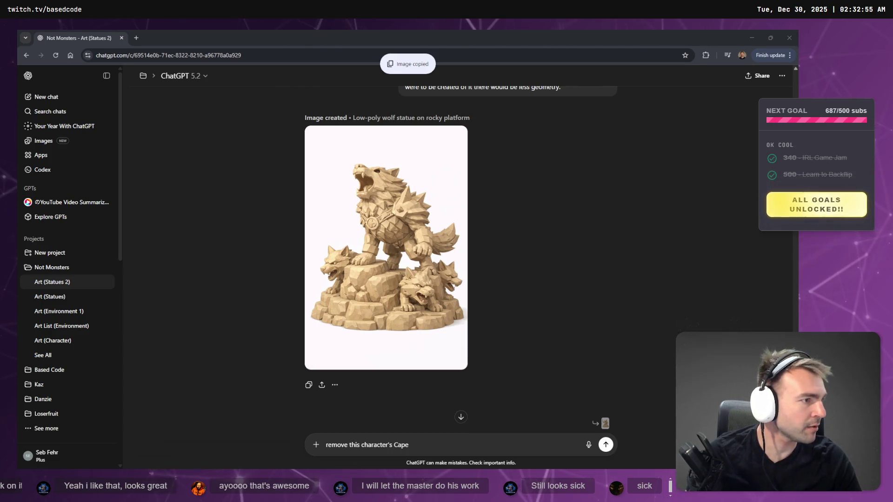
key("alt+Tab")
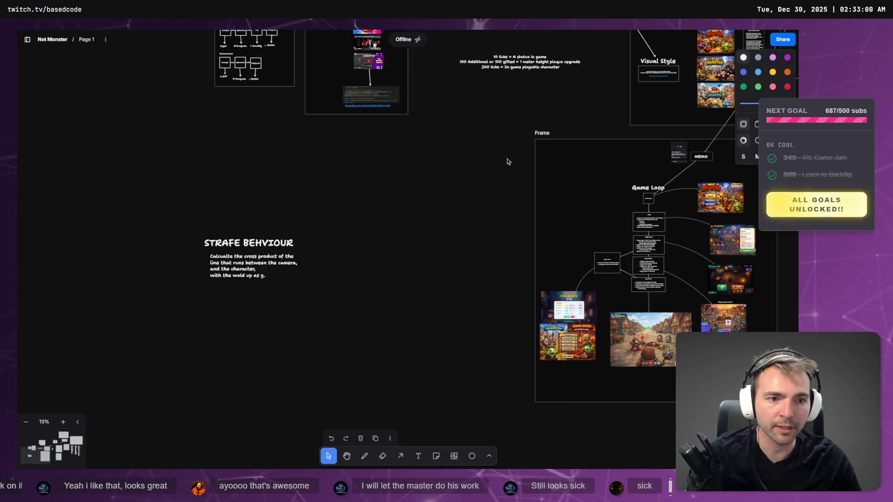
Step: Cut the outdated #17 Rakanishu image from the tldraw board
scroll(460, 272, "up", 3)
scroll(460, 272, "right", 3)
scroll(460, 272, "down", 3)
scroll(455, 311, "right", 10)
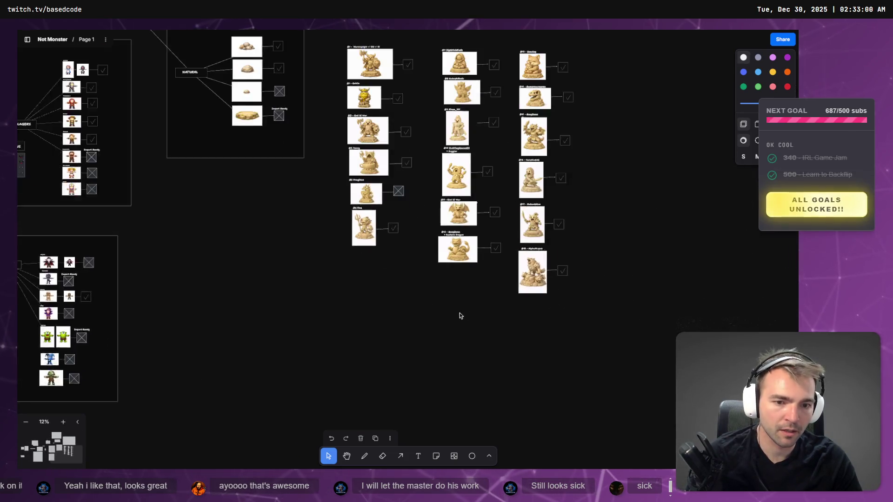
scroll(543, 280, "up", 3)
scroll(543, 280, "up", 3)
scroll(638, 159, "up", 3)
scroll(637, 160, "right", 3)
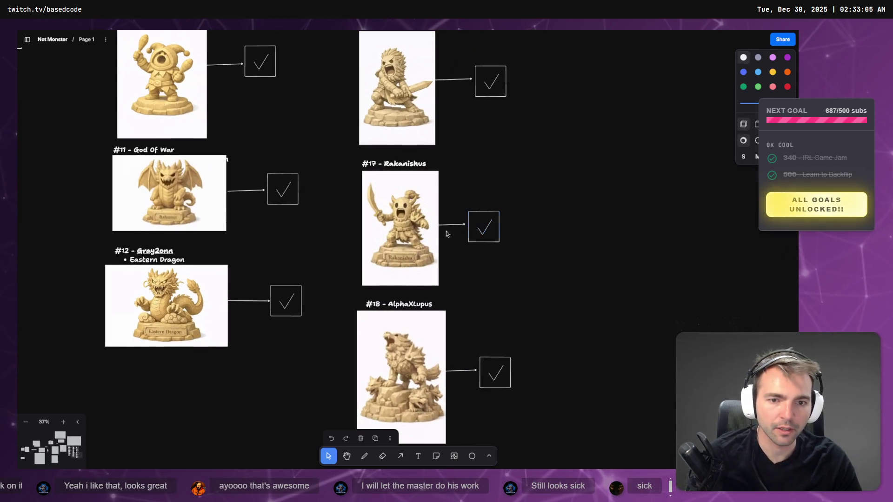
left_click(416, 252)
key("ctrl+x")
Step: Copy the new full-size Rakanishu statue image from ChatGPT
key("alt+Tab")
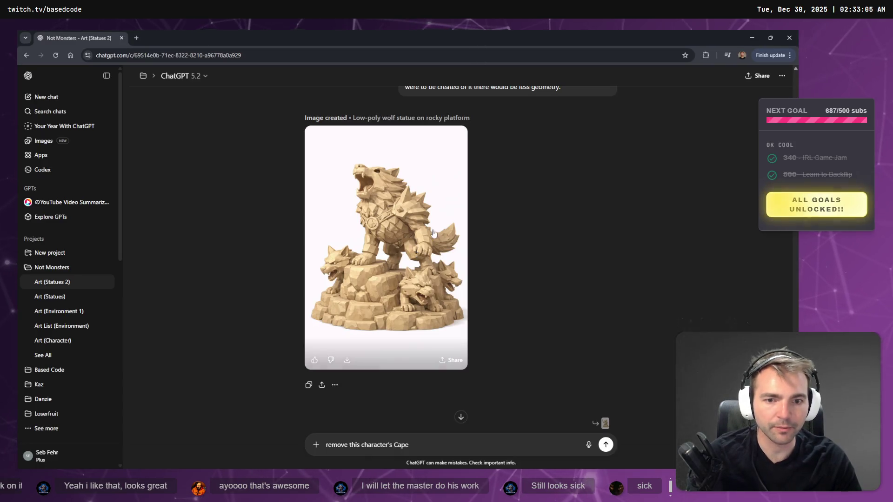
scroll(485, 212, "down", 2)
scroll(413, 212, "down", 5)
right_click(410, 221)
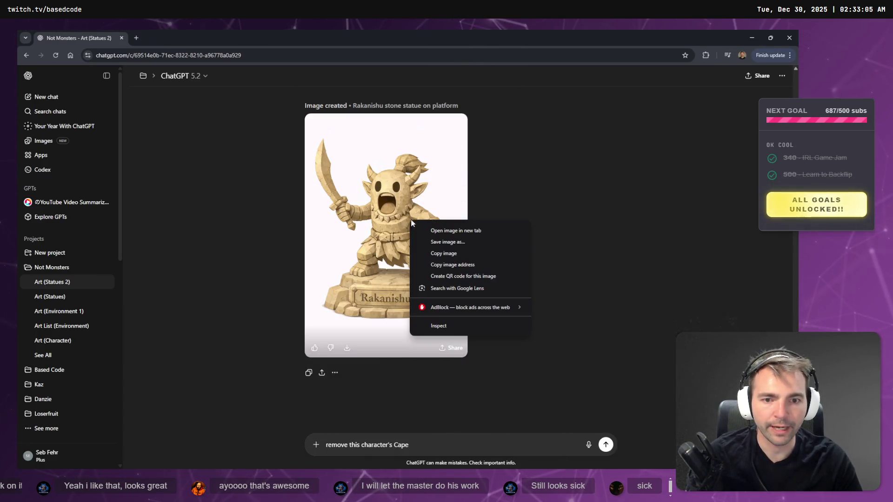
left_click(462, 253)
left_click(358, 213)
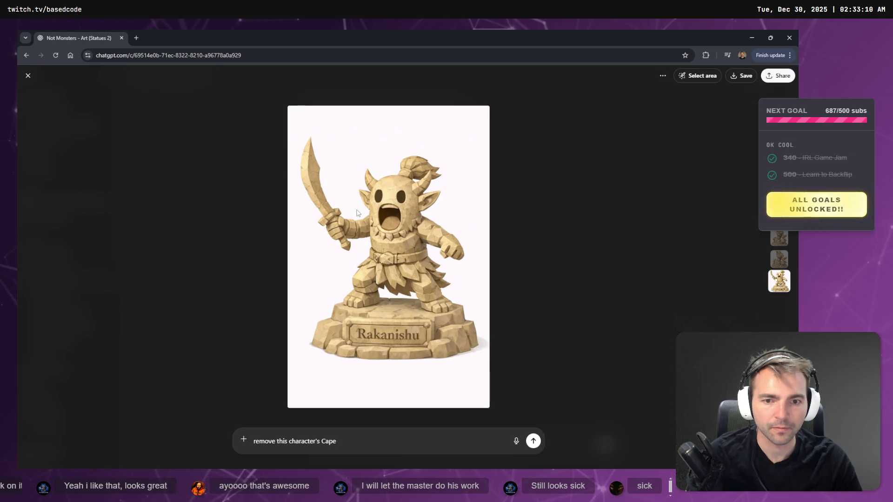
right_click(358, 212)
left_click(417, 244)
key("alt+Tab")
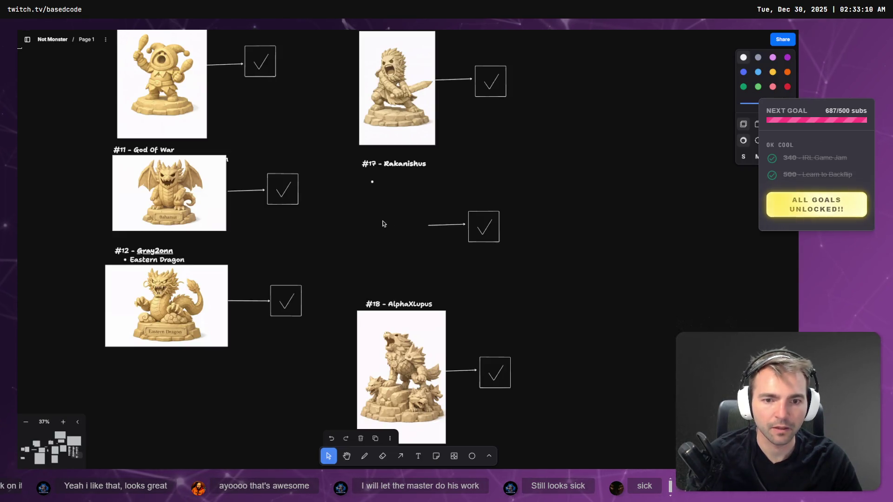
Step: Paste the Rakanishu image, shrink it to thumbnail size, and place it beside the #17 label and arrow
key("ctrl+v")
mouse_move(489, 364)
left_mouse_down()
mouse_move(472, 309)
mouse_move(403, 242)
left_mouse_up()
mouse_move(370, 207)
left_mouse_down()
mouse_move(399, 256)
mouse_move(398, 240)
left_mouse_up()
left_click(539, 177)
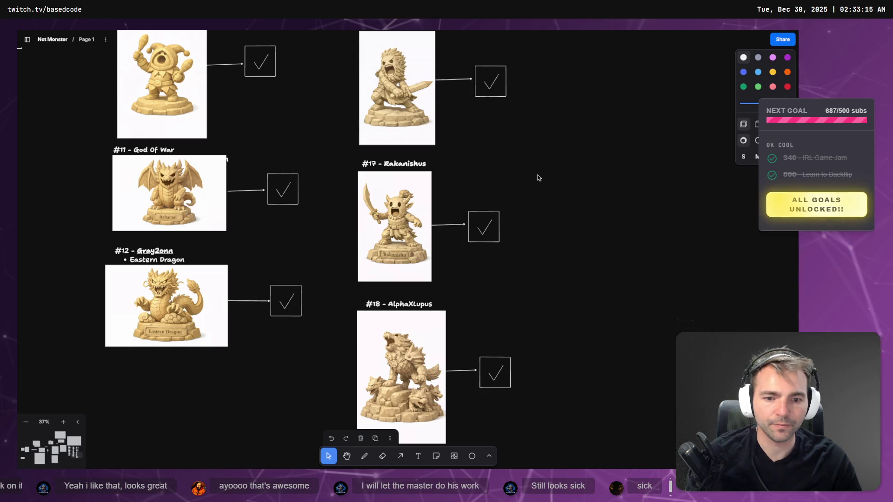
scroll(514, 205, "down", 5)
left_click_drag(515, 205, 584, 282)
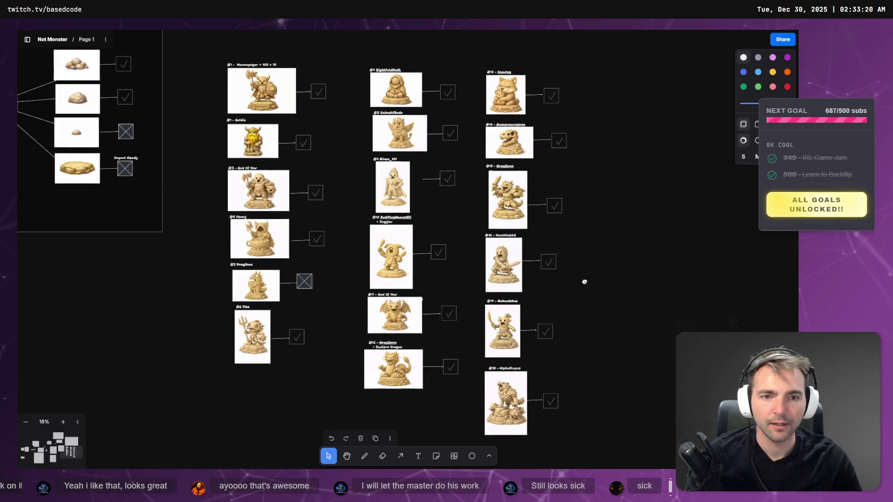
scroll(586, 282, "down", 2)
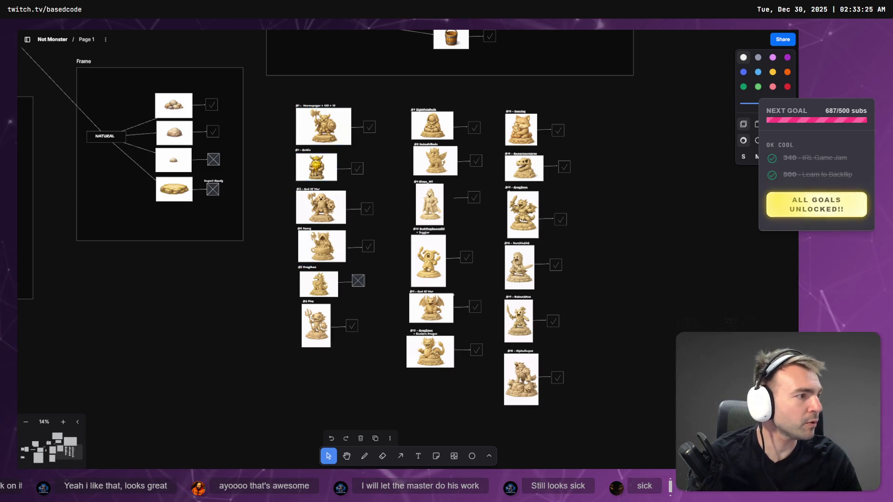
key("alt+Tab")
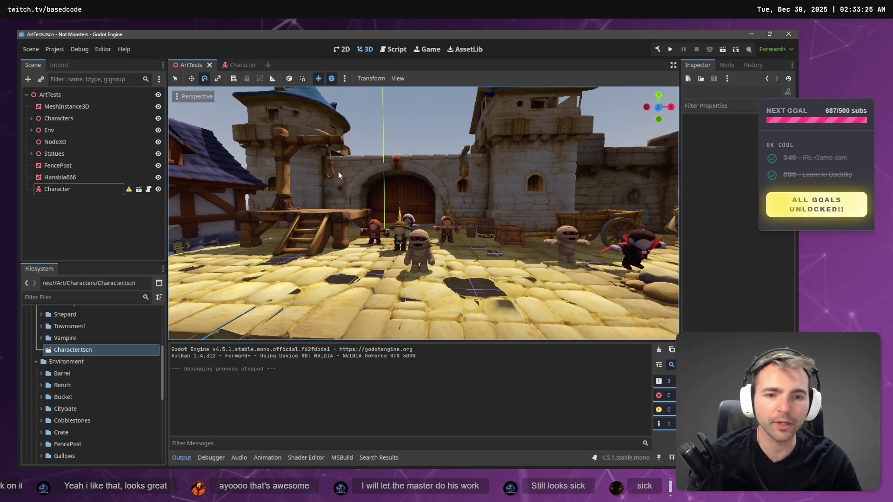
Step: Paste a copy of the cobblestone plank as a child of Cobblestones12
left_click_drag(450, 217, 450, 217)
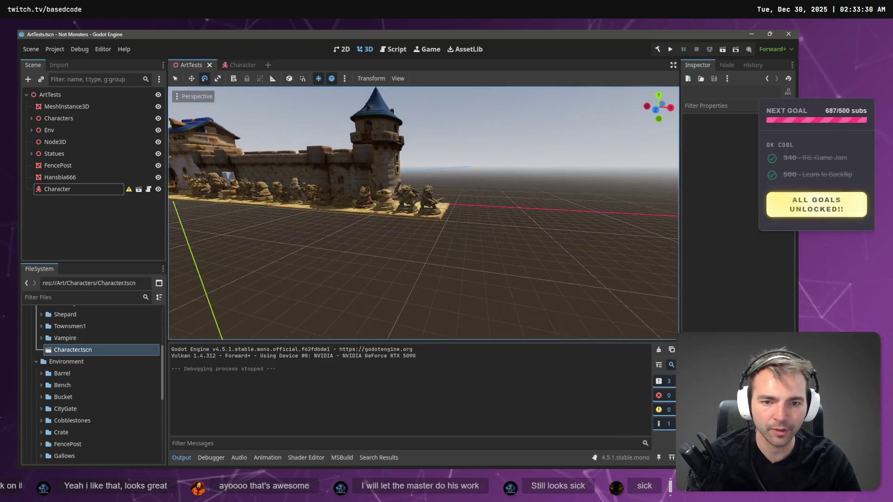
left_click(444, 212)
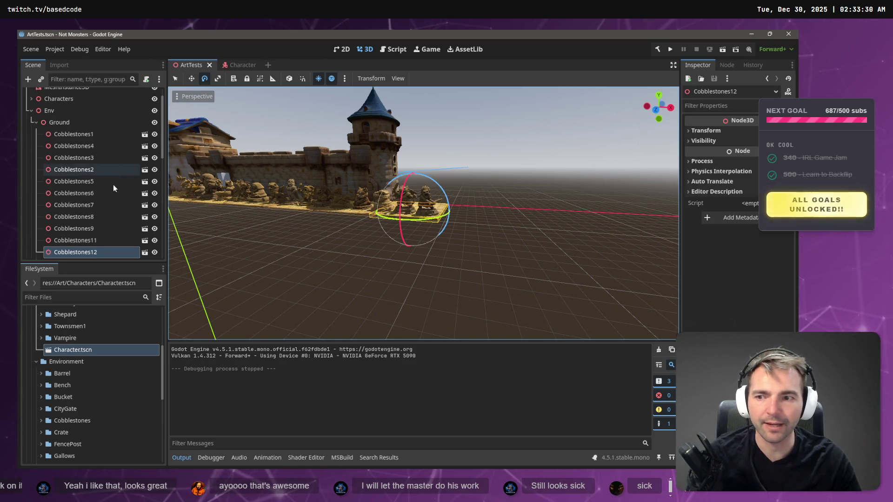
scroll(95, 241, "down", 3)
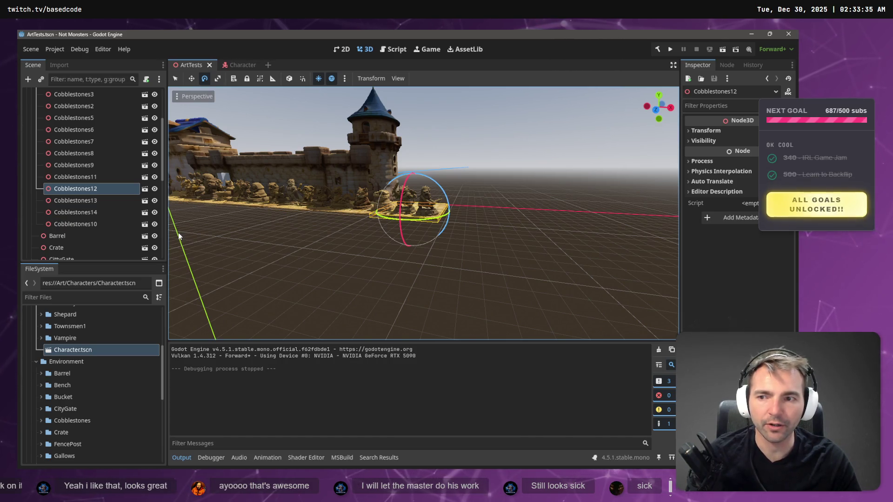
key("ctrl+shift+v")
scroll(336, 216, "up", 2)
scroll(337, 215, "down", 8)
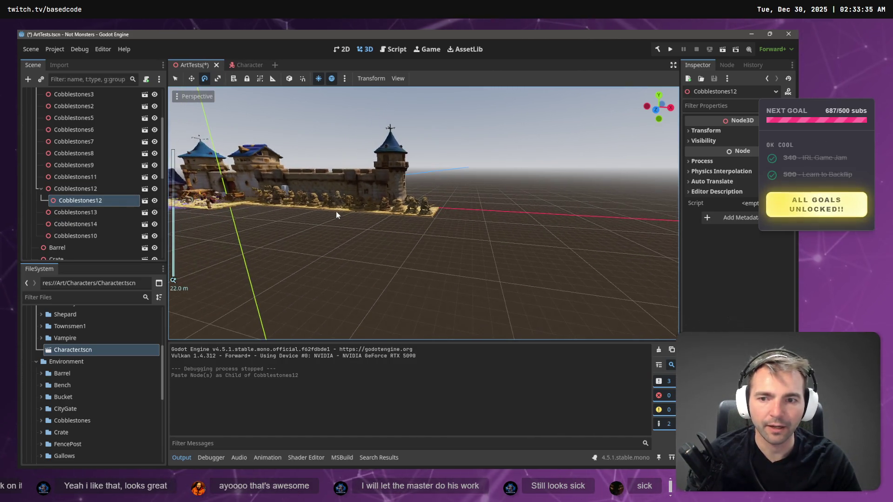
left_click(437, 214)
scroll(438, 214, "up", 6)
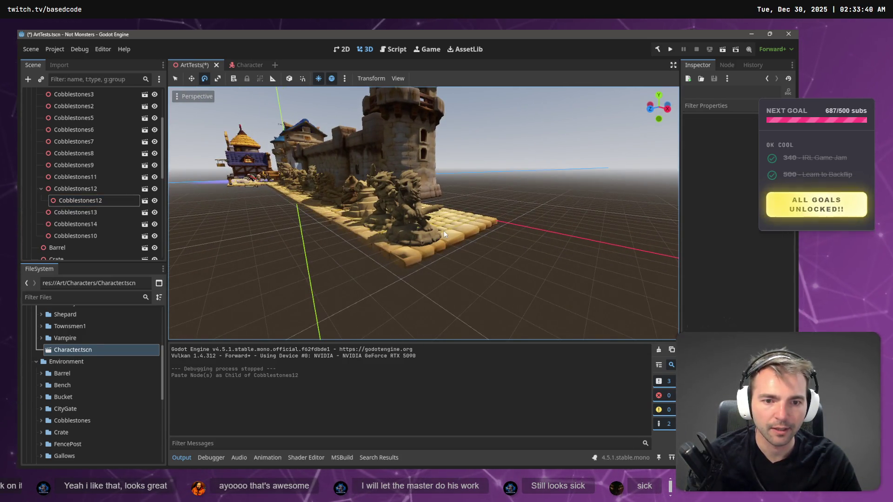
Step: Try moving the pasted copy after Cobblestones10 in the scene tree, then undo it
left_click(100, 232)
left_click(88, 203)
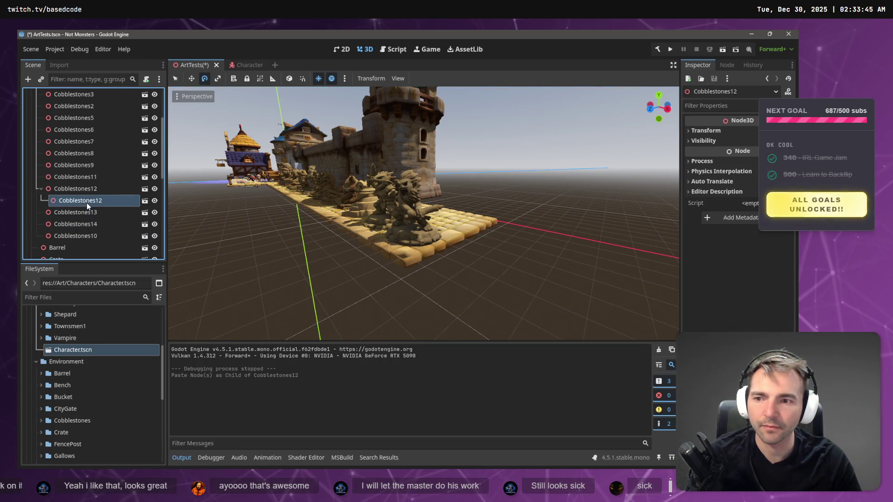
left_click_drag(87, 202, 80, 239)
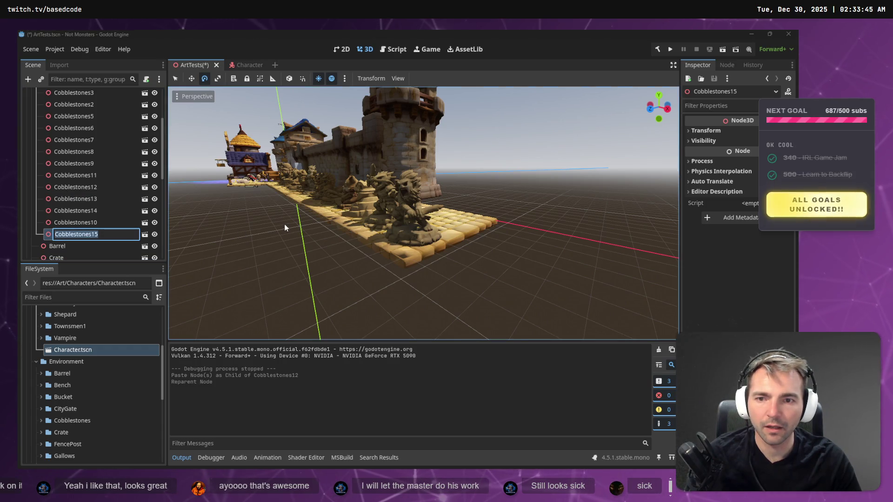
scroll(284, 224, "down", 5)
double_click(100, 234)
key("Return")
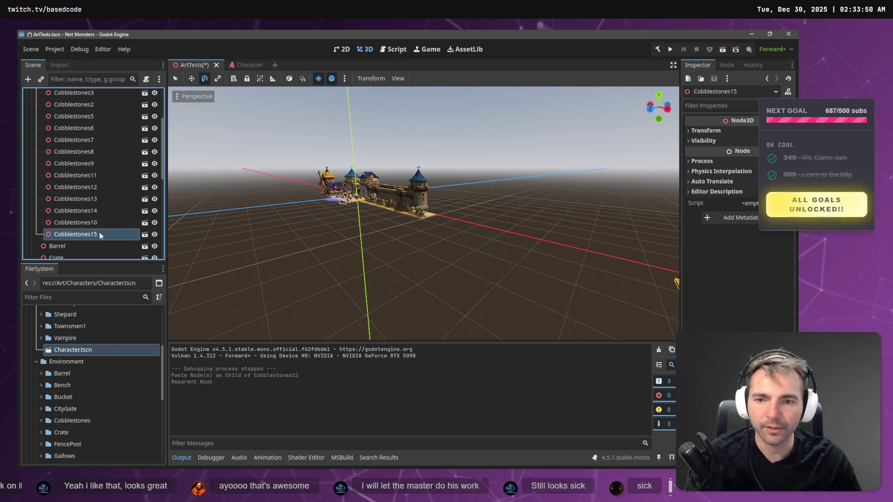
scroll(106, 219, "down", 10)
key("ctrl+z")
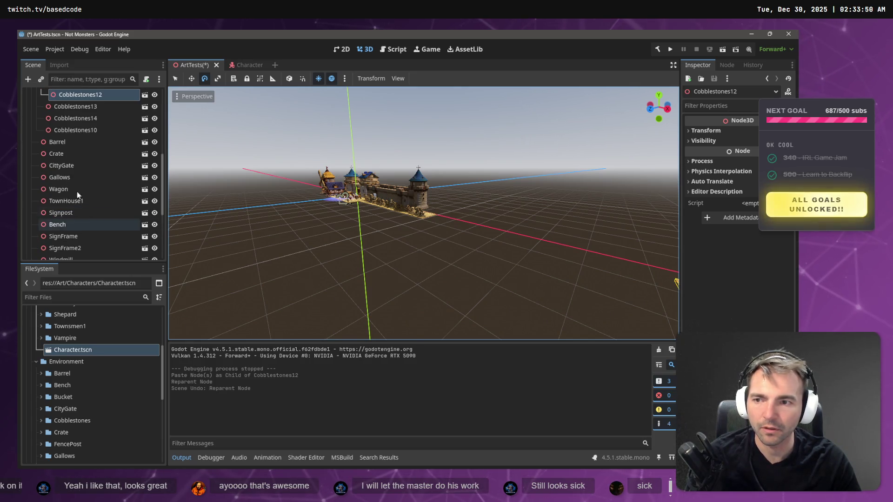
scroll(444, 228, "down", 4)
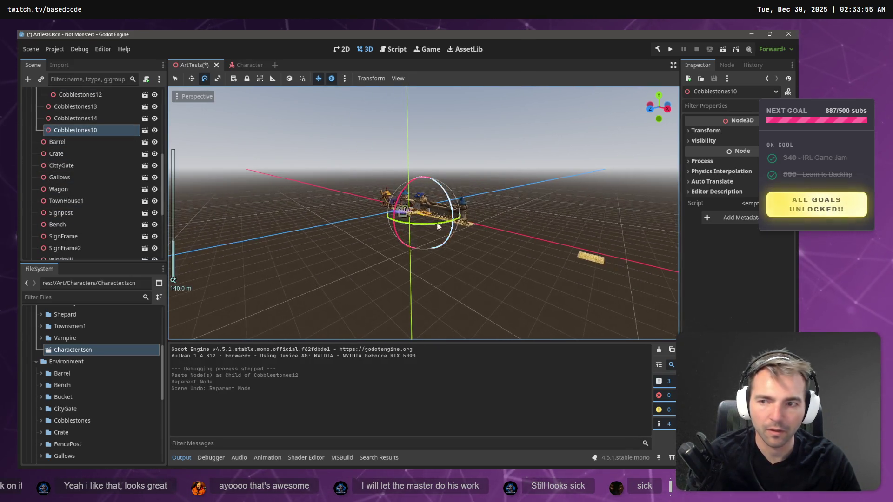
Step: With the Move tool, slide the copied plank along the wall on X and frame it
key("w")
left_click_drag(467, 225, 546, 250)
key("ctrl+z")
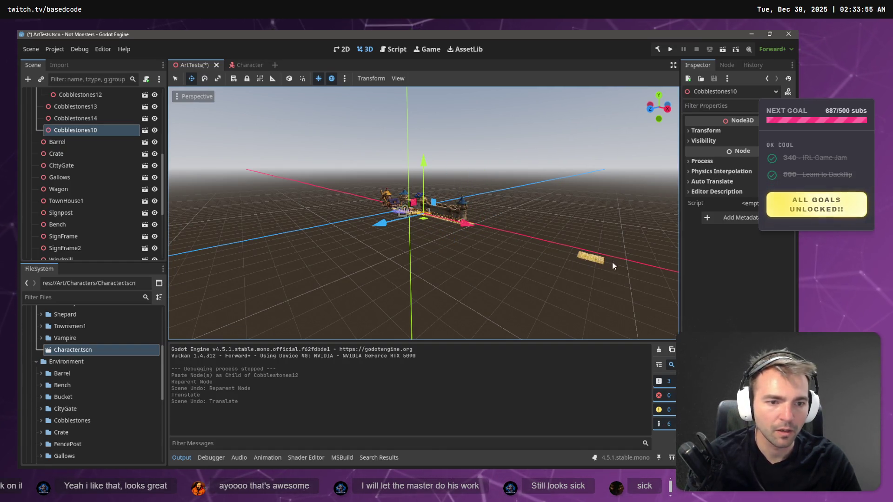
left_click(602, 264)
left_click_drag(668, 279, 510, 232)
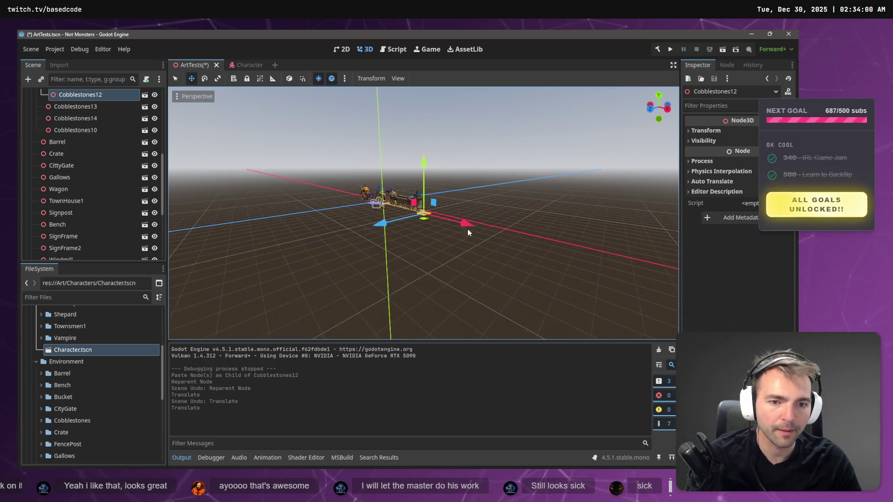
key("f")
Step: Line the plank up along Z and X, then fly back to view wall and statues
scroll(387, 222, "down", 3)
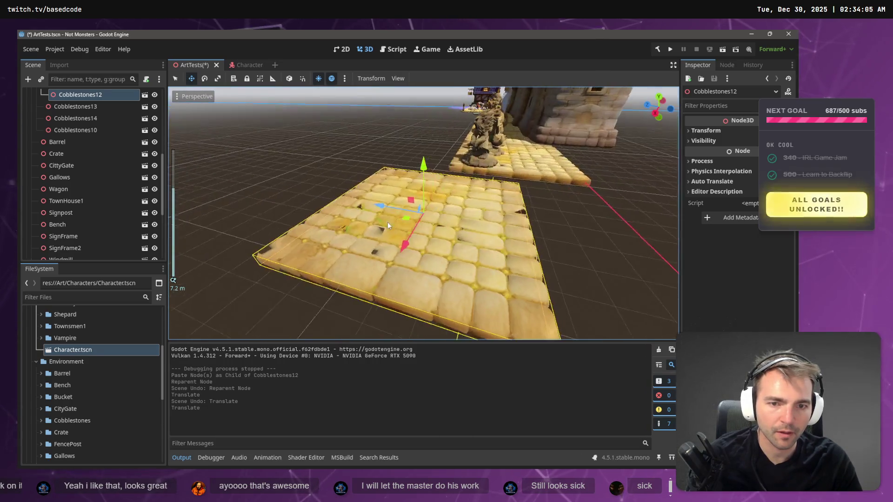
left_click_drag(388, 207, 431, 221)
left_click_drag(458, 255, 468, 237)
left_click_drag(431, 204, 432, 200)
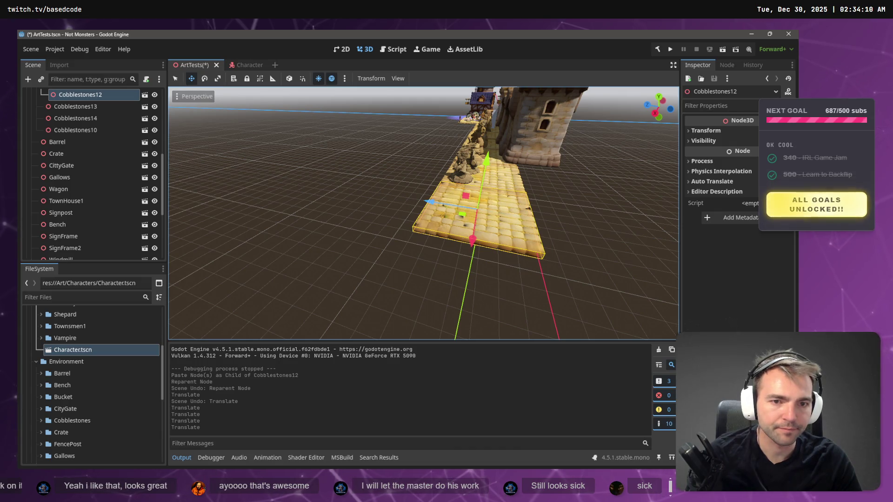
left_click(339, 173)
key("s")
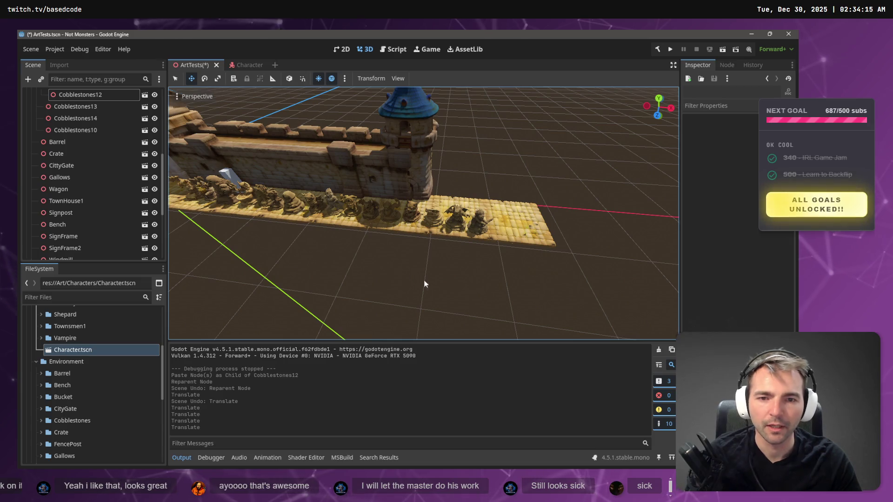
key("s")
key("s")
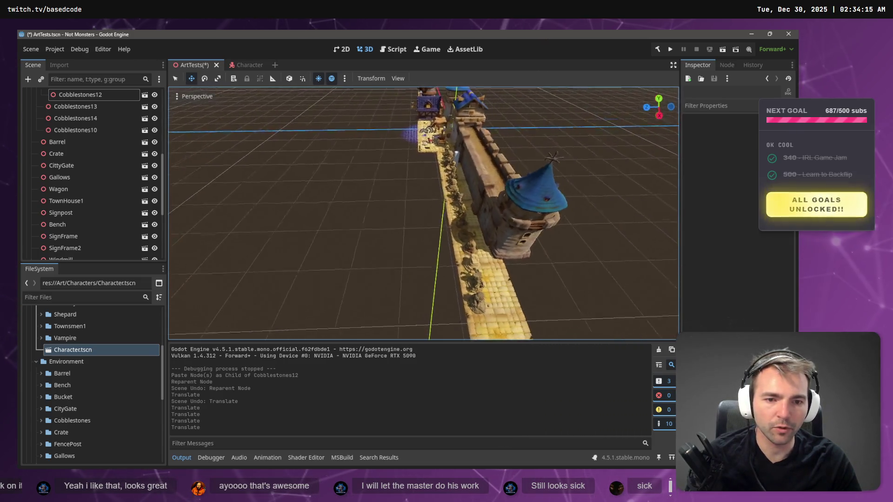
Step: Shift the Hansbla666 statue along the blue Z axis beside the path
left_click(440, 247)
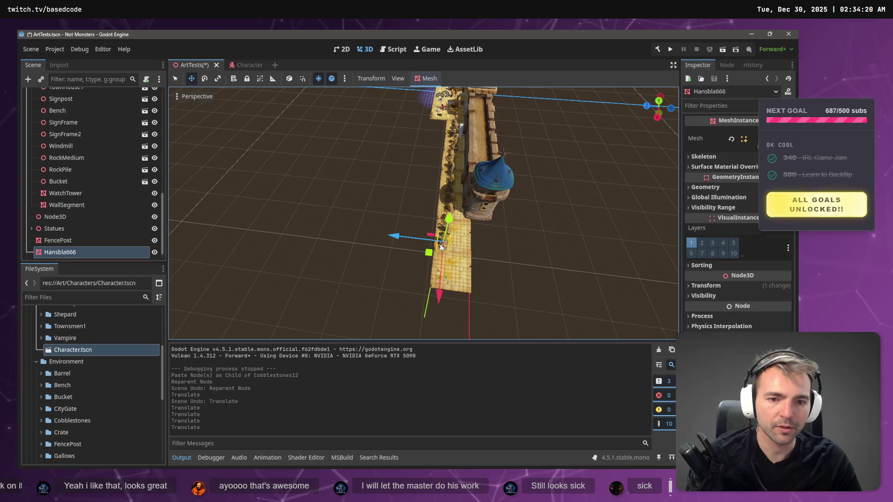
left_click(413, 237)
left_click(433, 248)
left_click_drag(403, 236, 410, 238)
left_click(383, 200)
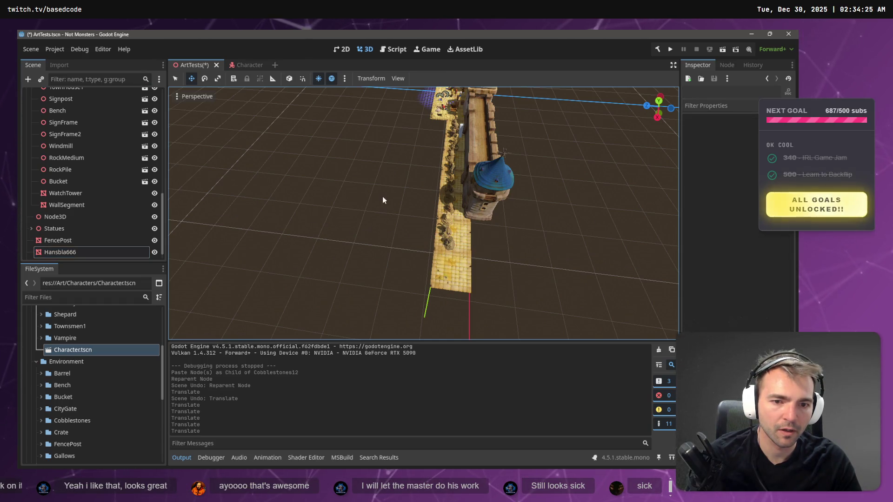
Step: Nudge the Gray2Onn statue along X and save the ArtTests scene
left_click(441, 228)
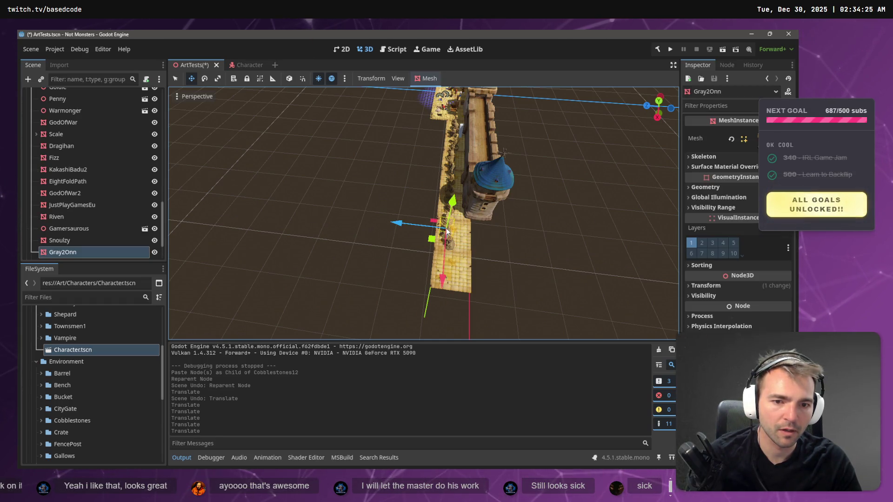
left_click(395, 226)
left_click(272, 194)
key("ctrl+s")
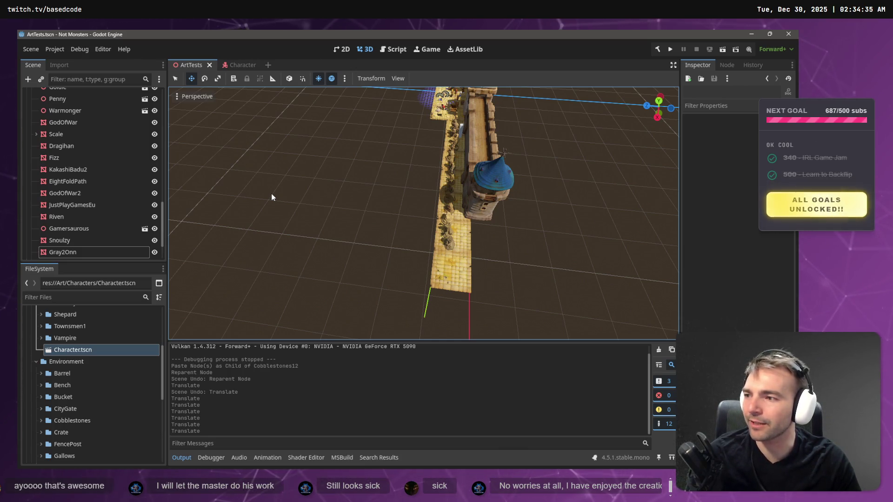
right_click(272, 193)
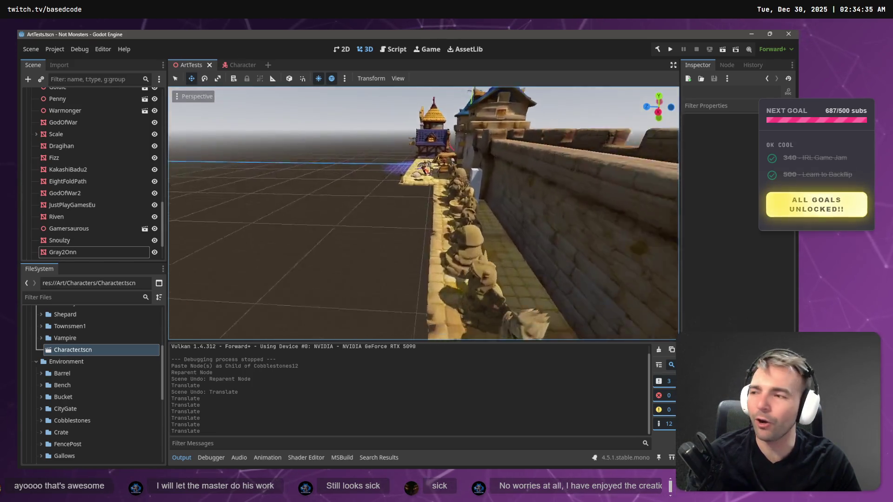
Step: Fly back past the houses and along the castle wall until the statue row appears
key("s")
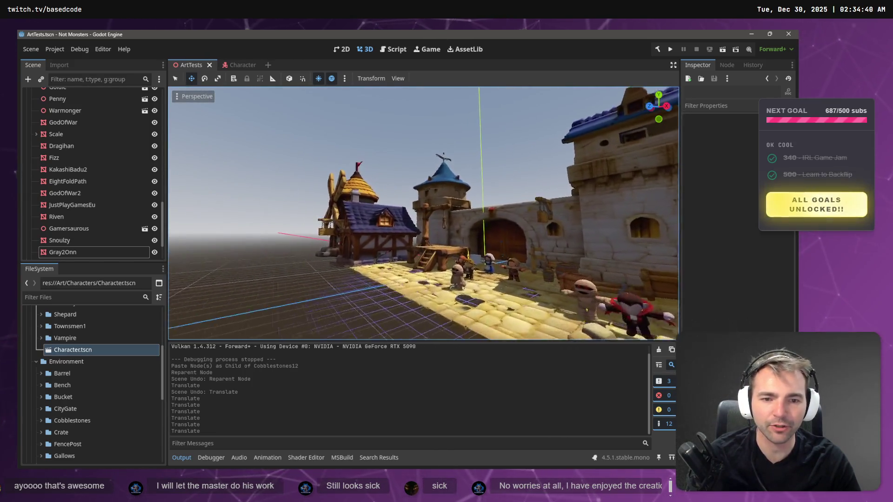
key("d")
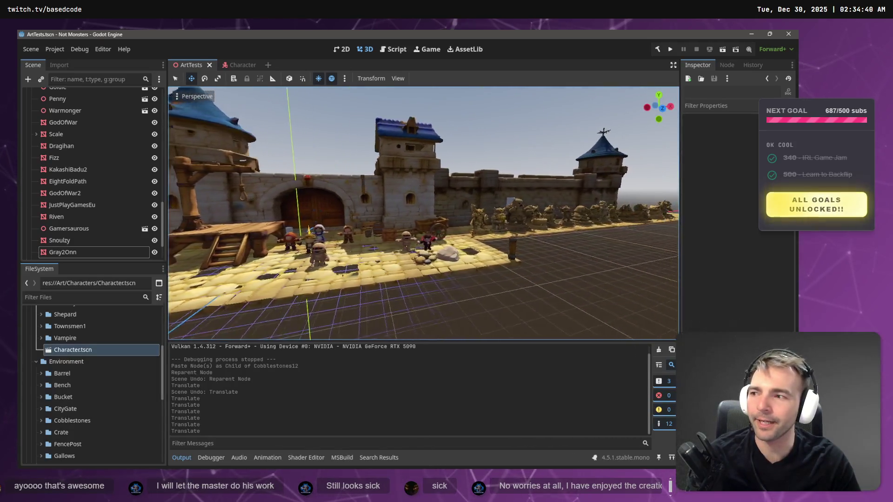
key("d")
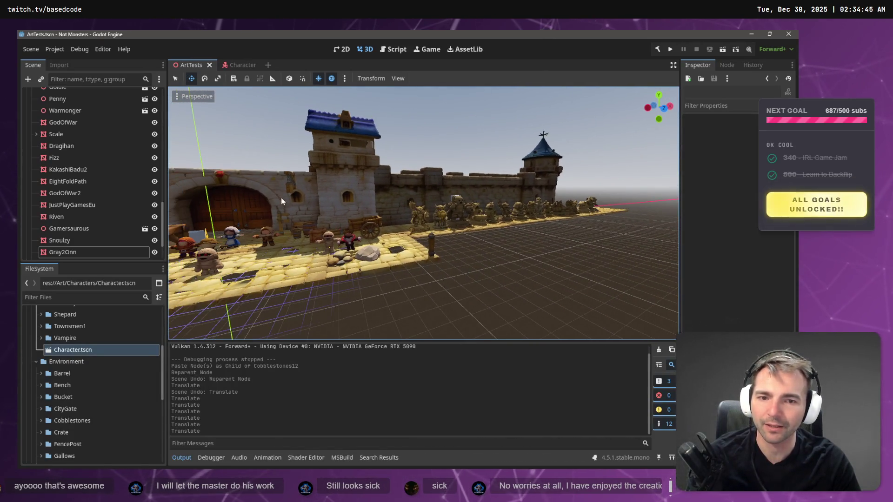
scroll(93, 220, "up", 5)
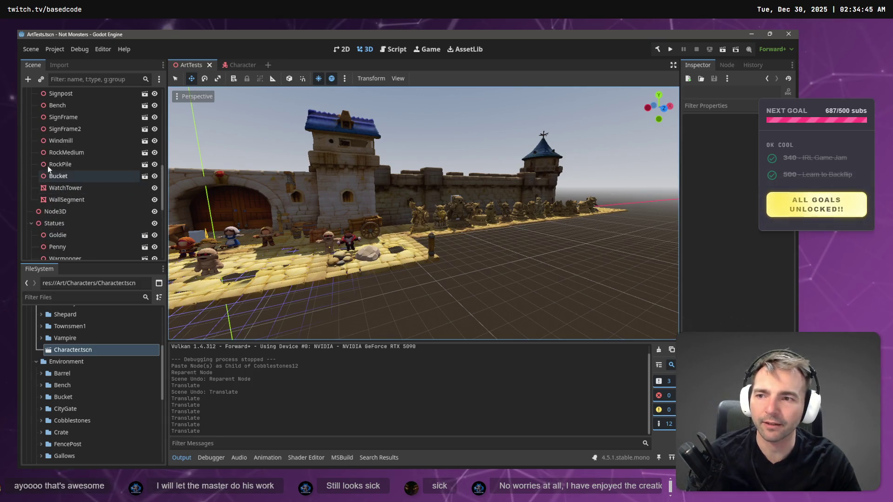
Step: Move Hansbla666 into the Statues group and collapse it
left_click(32, 223)
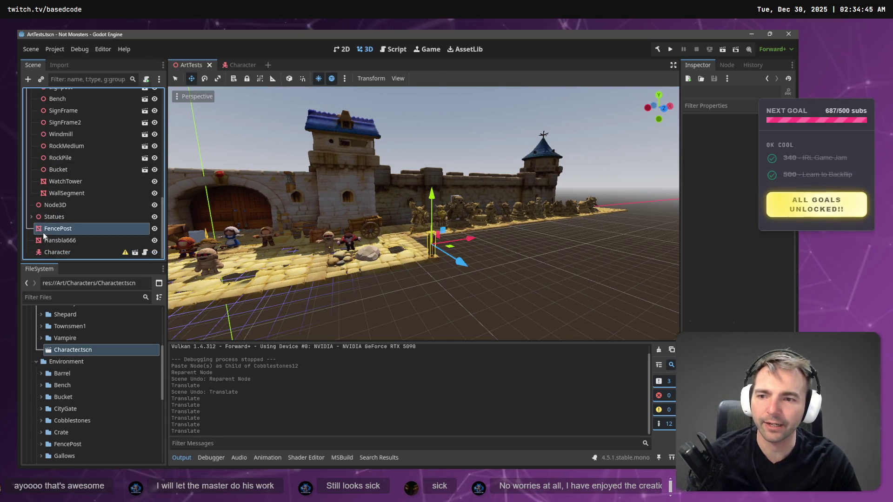
left_click(54, 241)
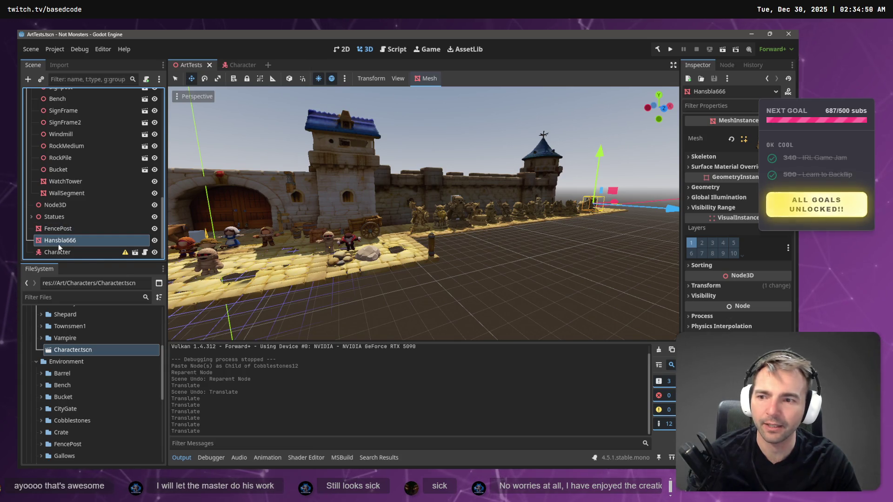
left_click_drag(57, 242, 65, 223)
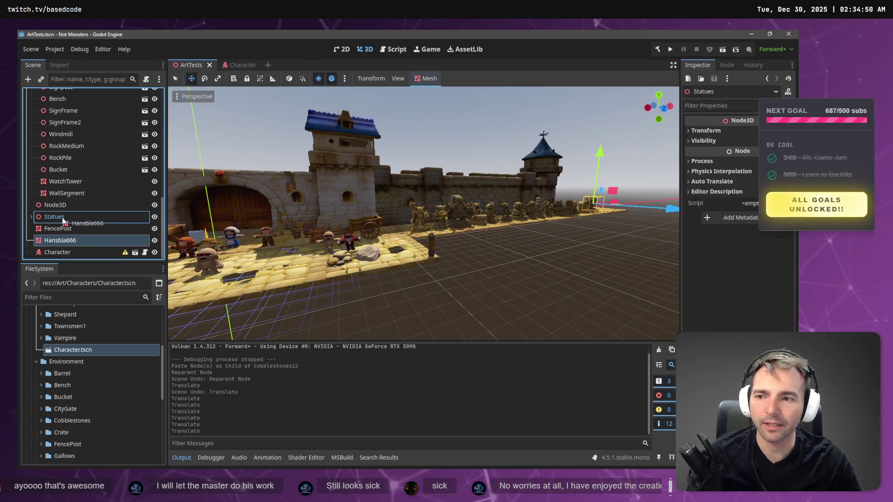
scroll(70, 204, "up", 5)
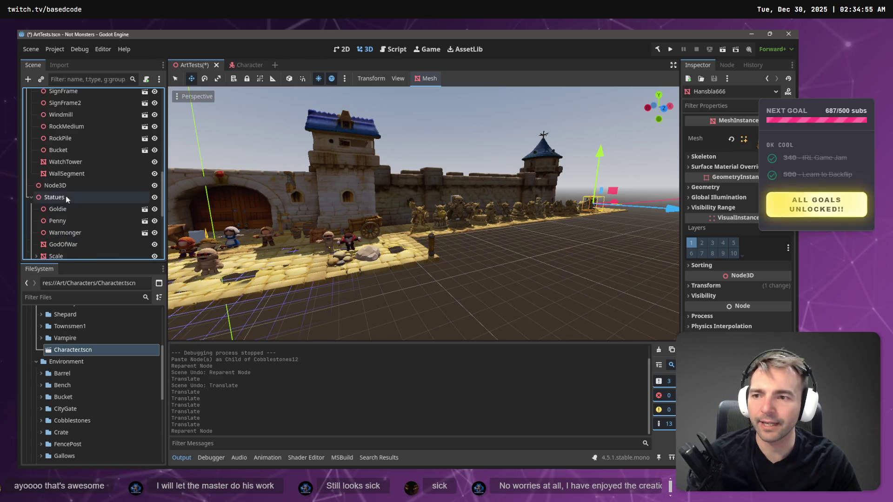
left_click(31, 198)
scroll(34, 158, "up", 8)
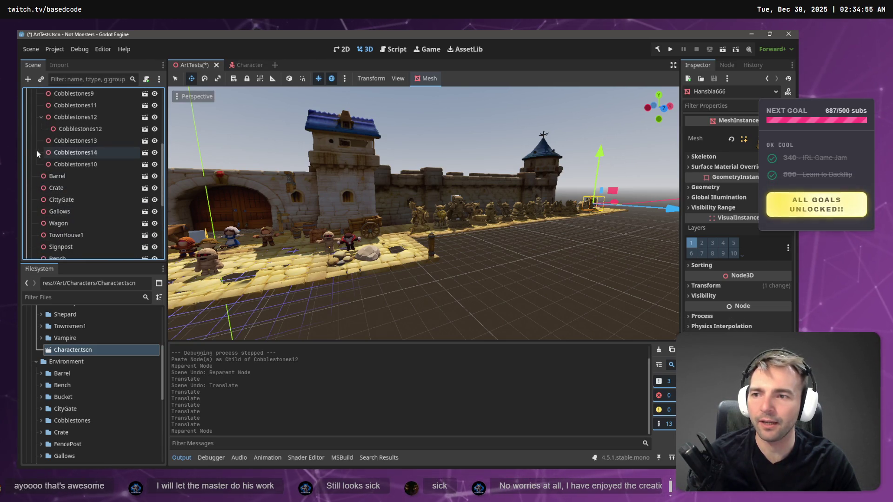
Step: Pull the nested Cobblestones12 copy up beside the other Cobblestones under Ground
scroll(33, 135, "down", 4)
left_click(65, 171)
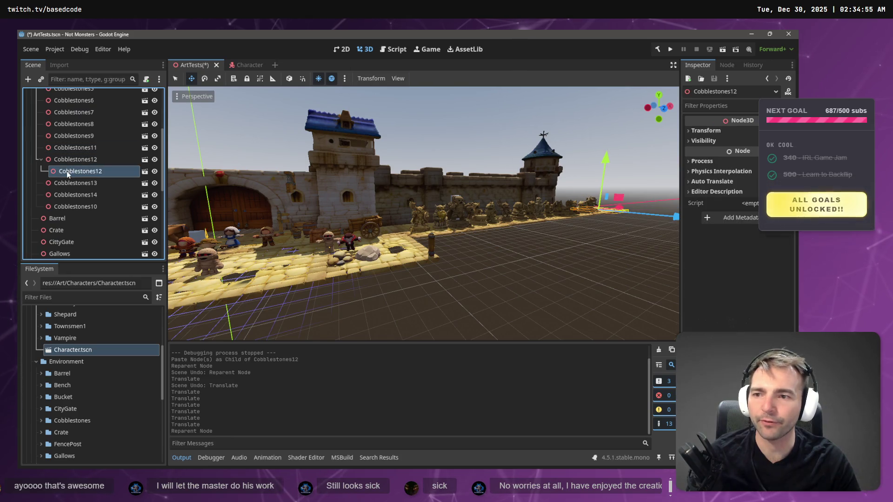
left_click_drag(68, 171, 67, 210)
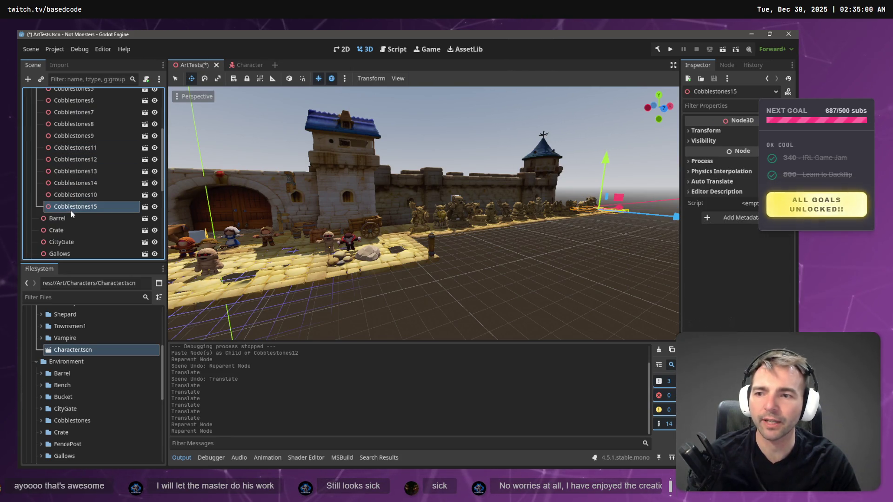
scroll(62, 163, "up", 3)
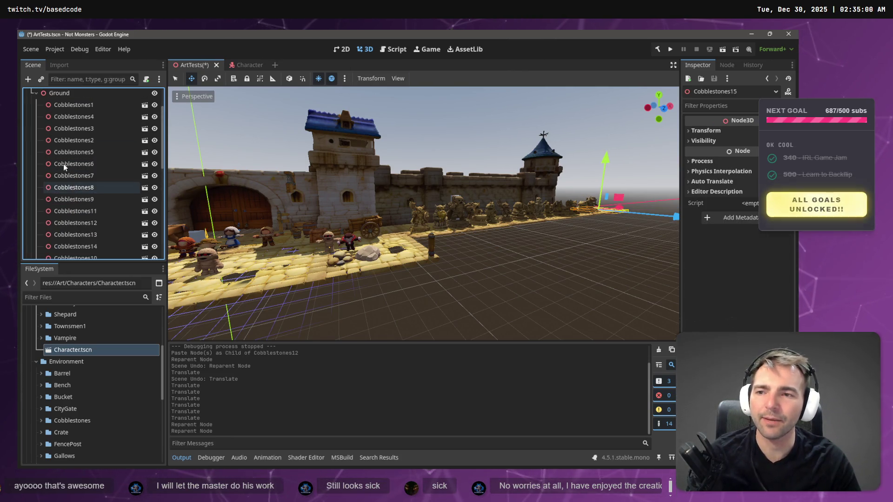
left_click(36, 93)
Step: Move FencePost into the Env group after WallSegment and frame the empty Node3D
scroll(38, 130, "down", 2)
scroll(38, 140, "up", 6)
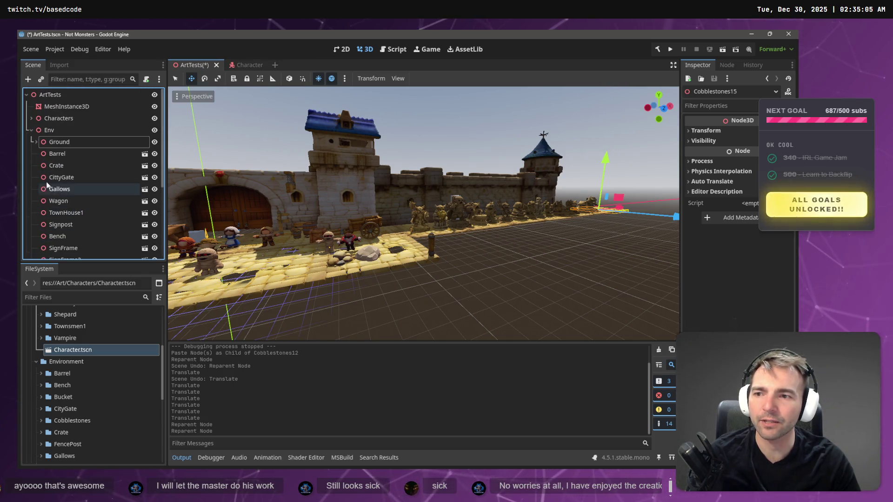
scroll(37, 144, "down", 5)
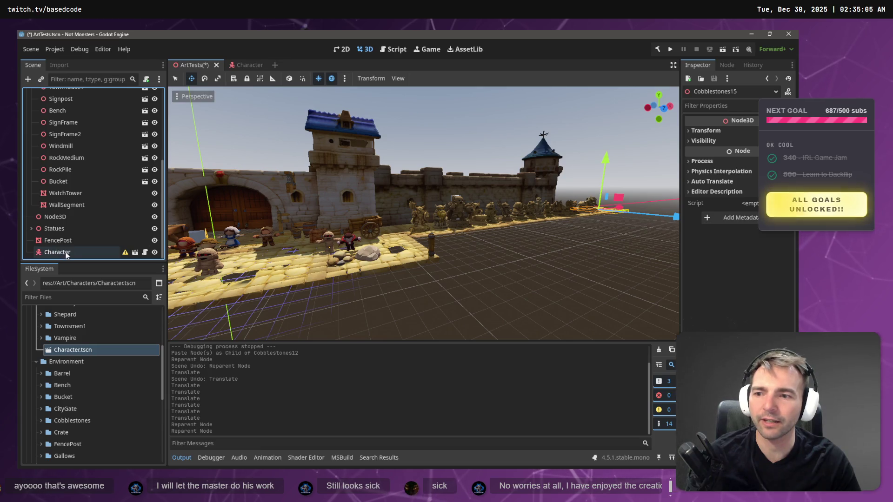
left_click_drag(68, 239, 66, 209)
left_click(64, 228)
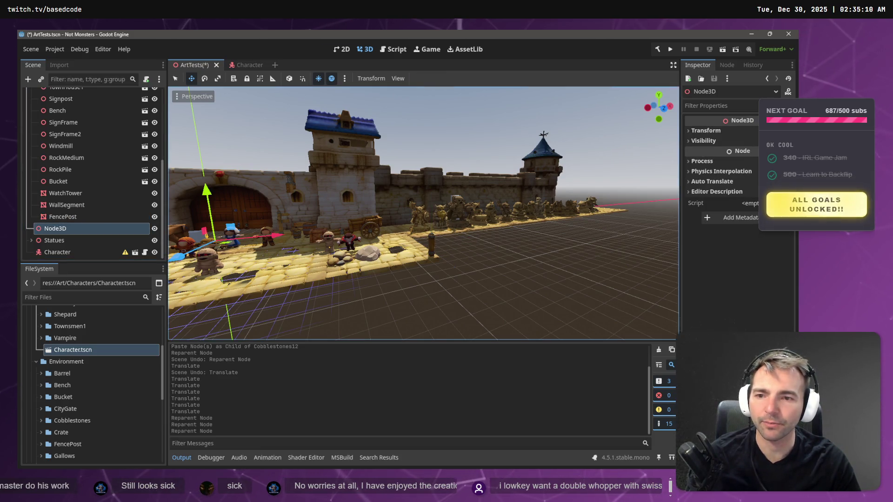
key("f")
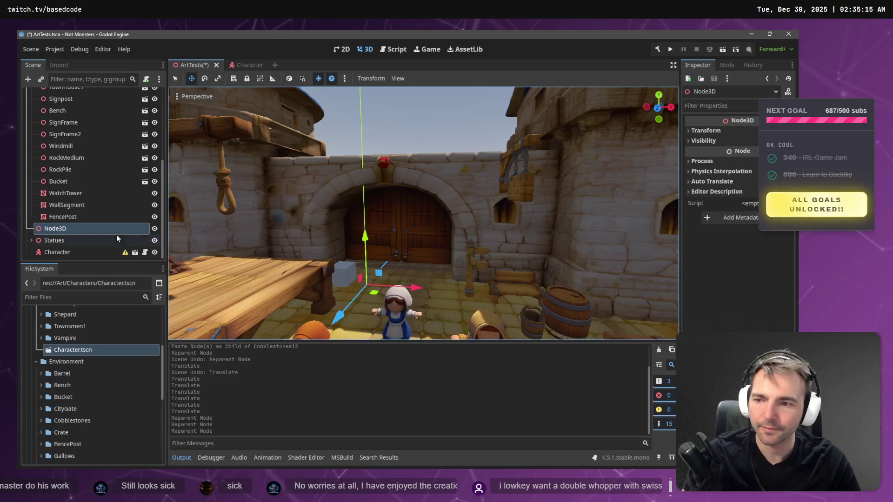
Step: Delete the empty Node3D with confirmation, then select the Character node
left_click(64, 233)
key("Delete")
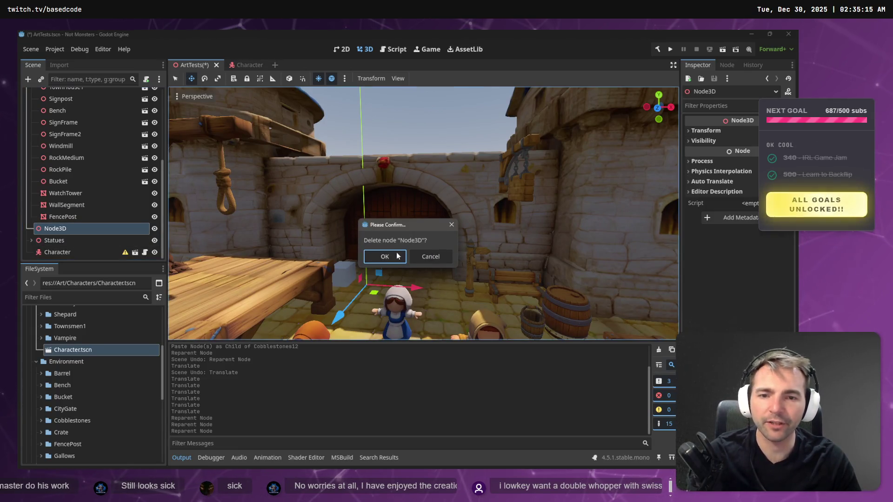
key("Return")
left_click(65, 252)
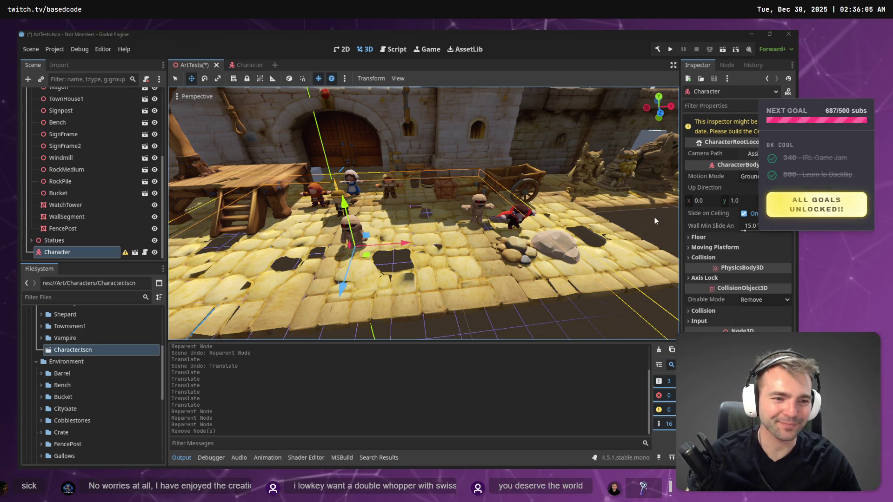
Step: Deselect and fly around the town square and castle wall, then switch to the browser
key("Escape")
key("w")
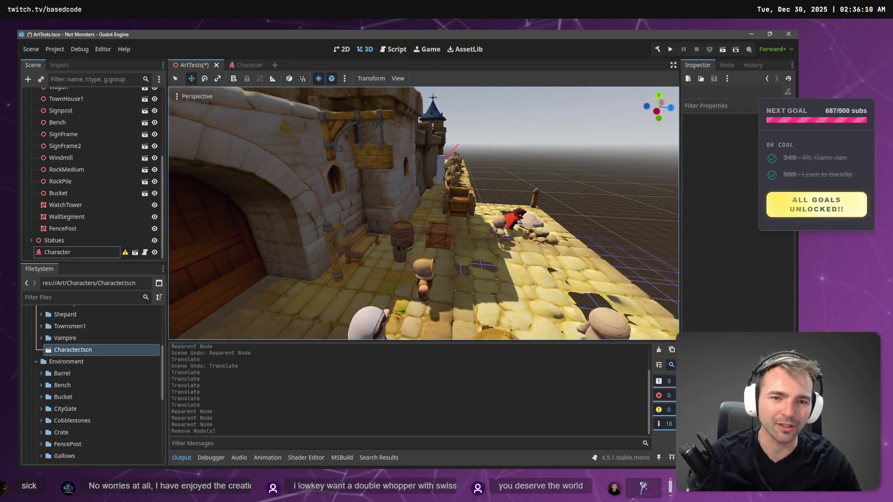
key("w")
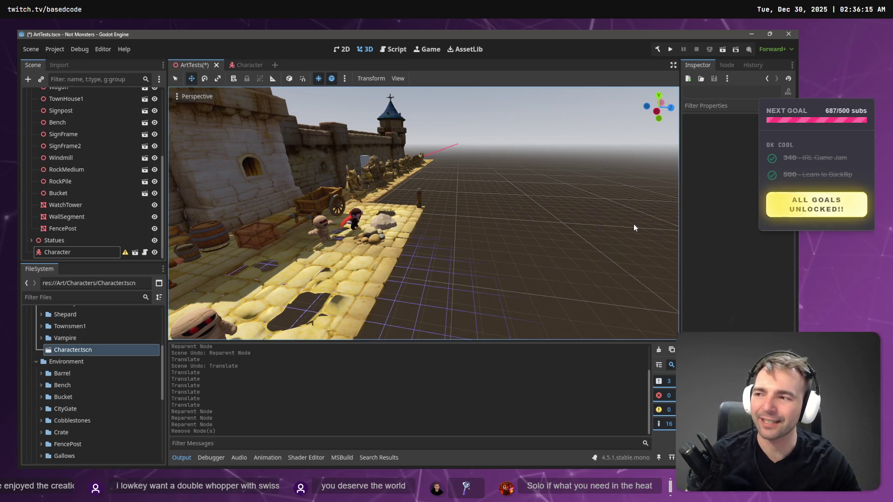
key("s")
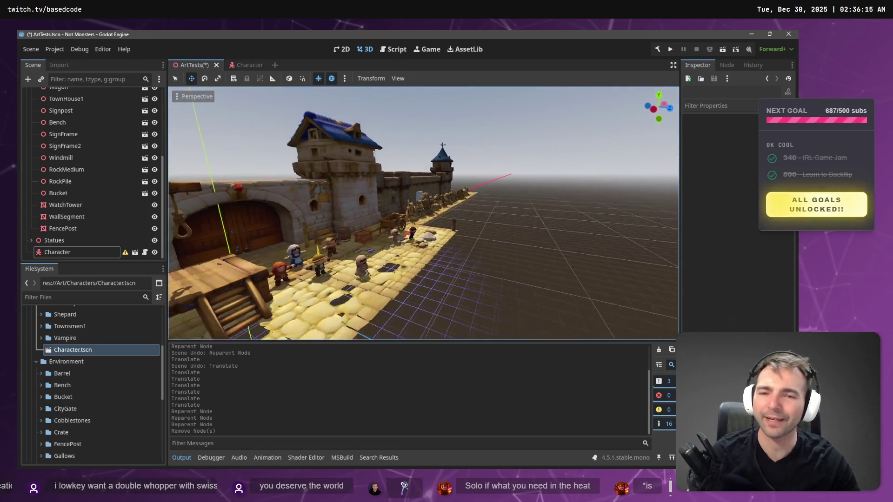
key("w")
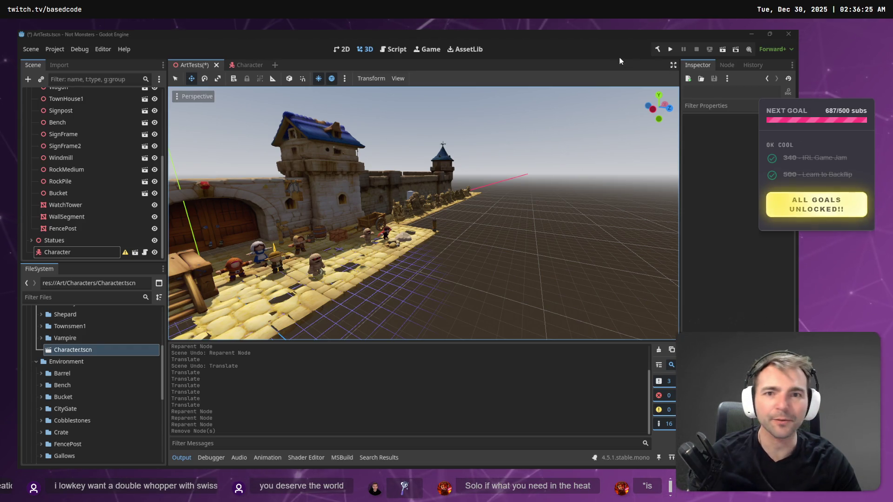
key("alt+Tab")
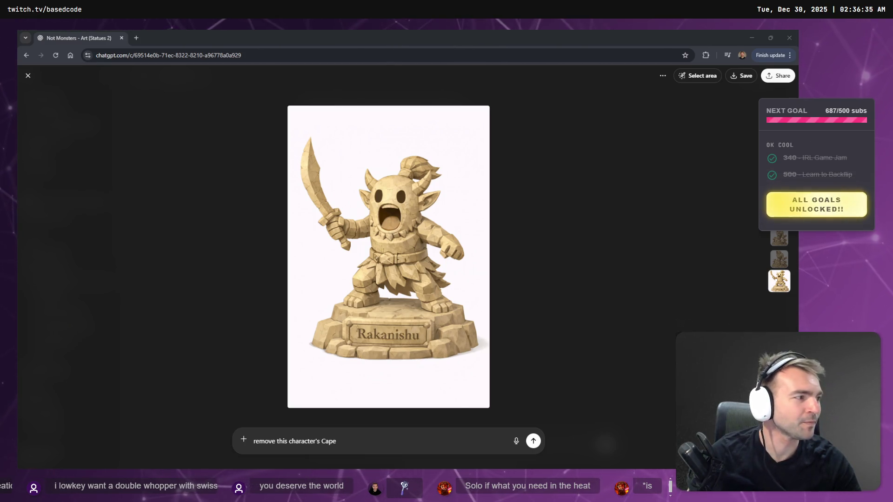
Step: Orbit and auto-rotate the Hunyuan 3D beast statue model, then close its page
left_click(509, 36)
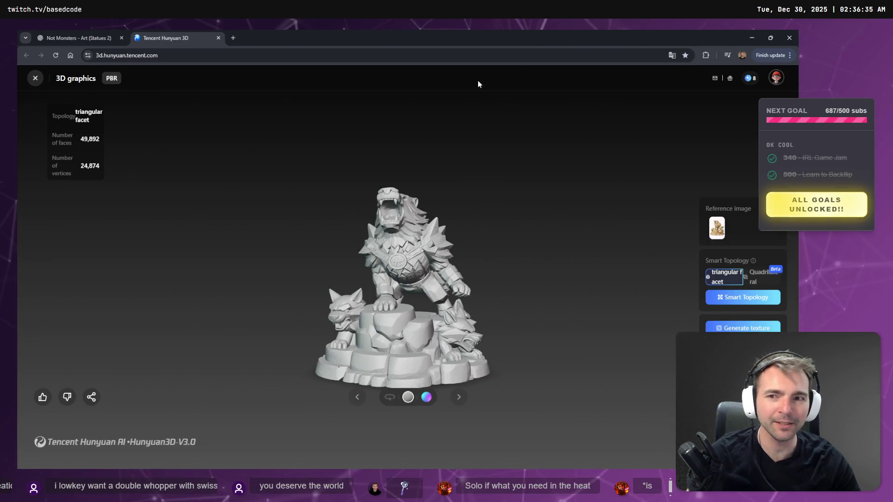
mouse_move(474, 265)
left_mouse_down()
mouse_move(479, 291)
mouse_move(393, 371)
left_mouse_up()
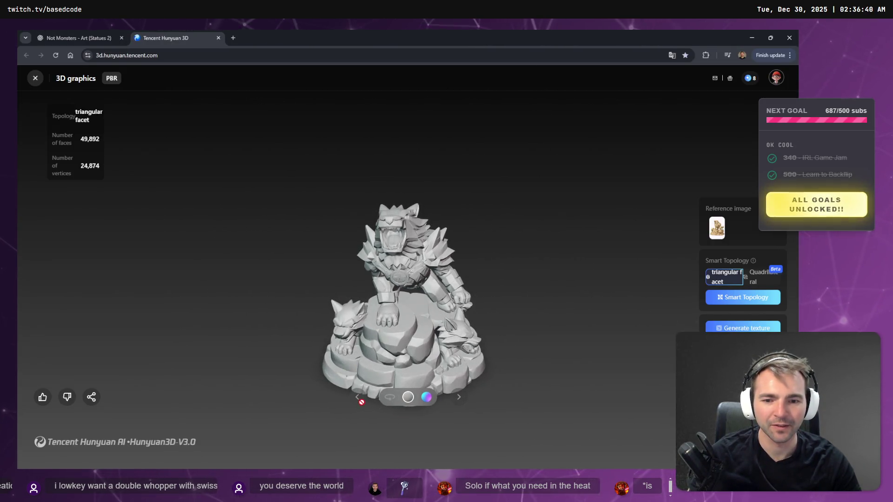
left_click(389, 397)
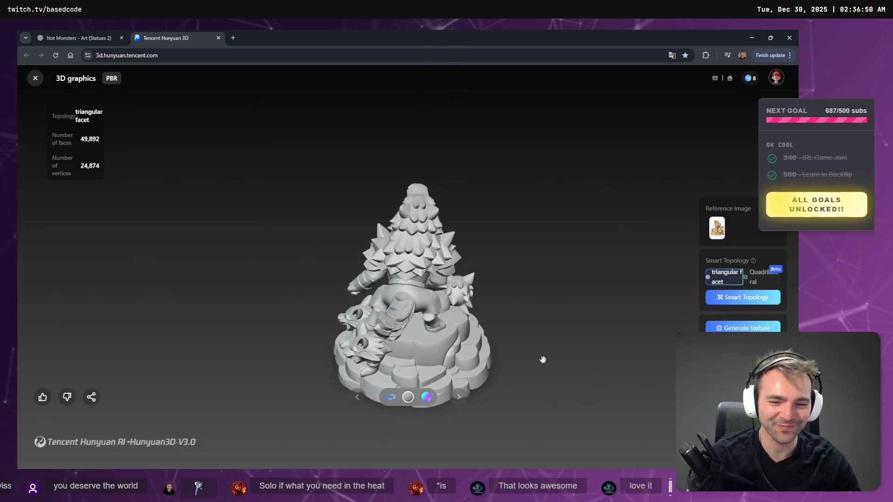
left_click(218, 37)
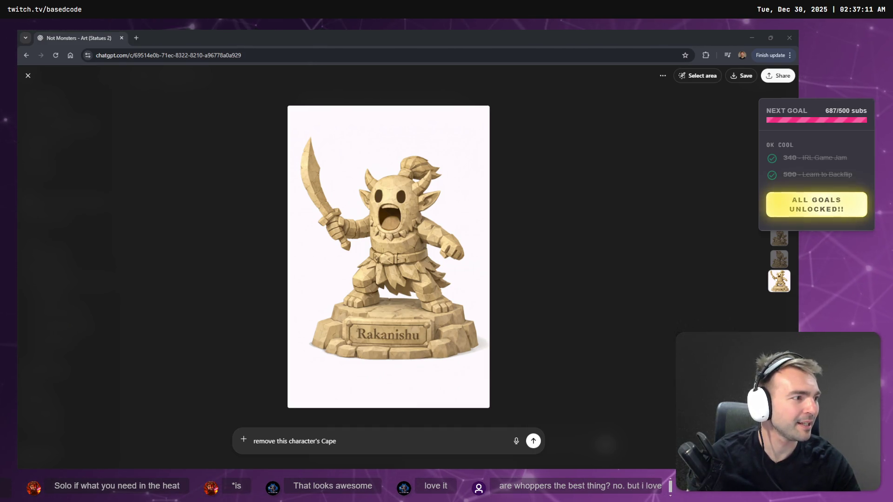
Step: Save the Rakanishu statue image as a PNG in Downloads and return to Godot
right_click(467, 159)
left_click(483, 183)
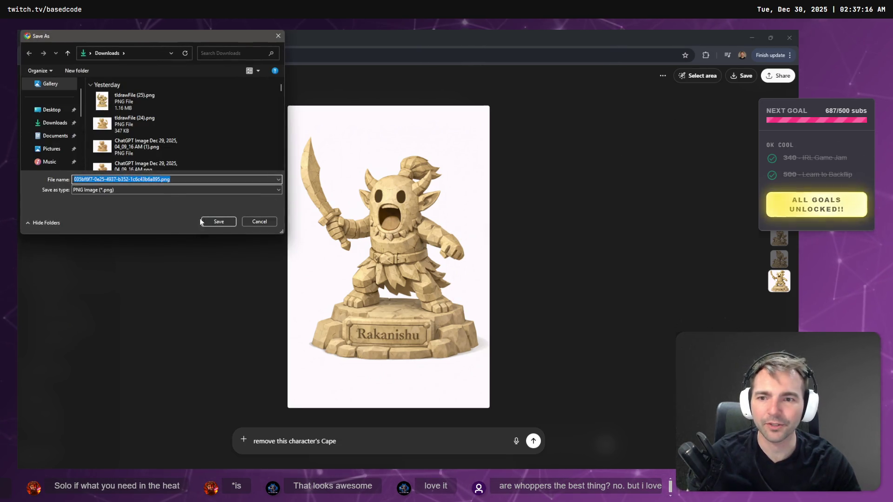
left_click(201, 222)
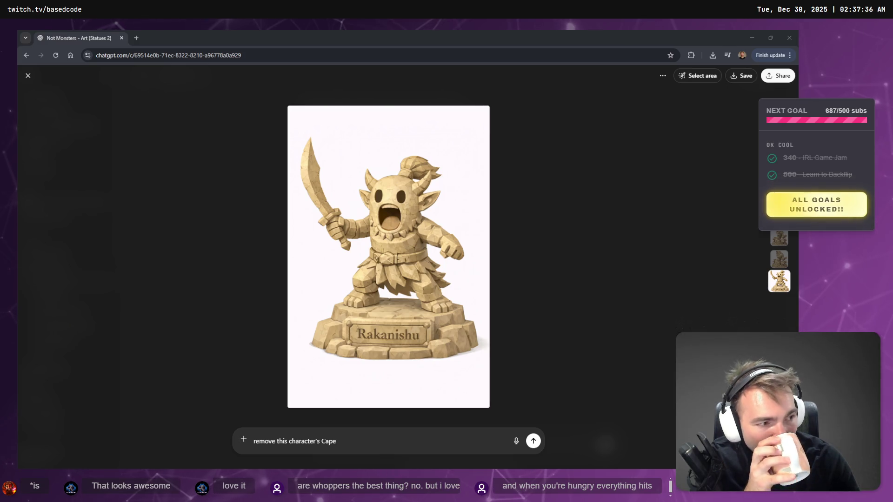
left_click(665, 242)
key("alt+Tab")
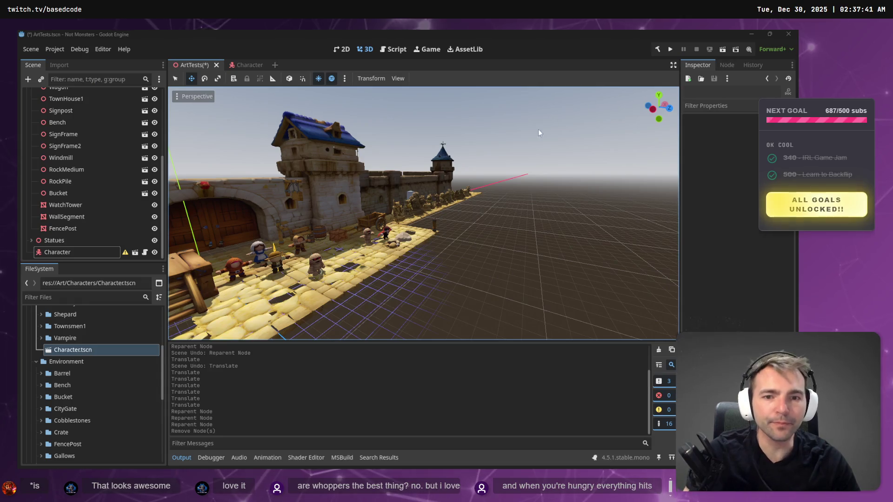